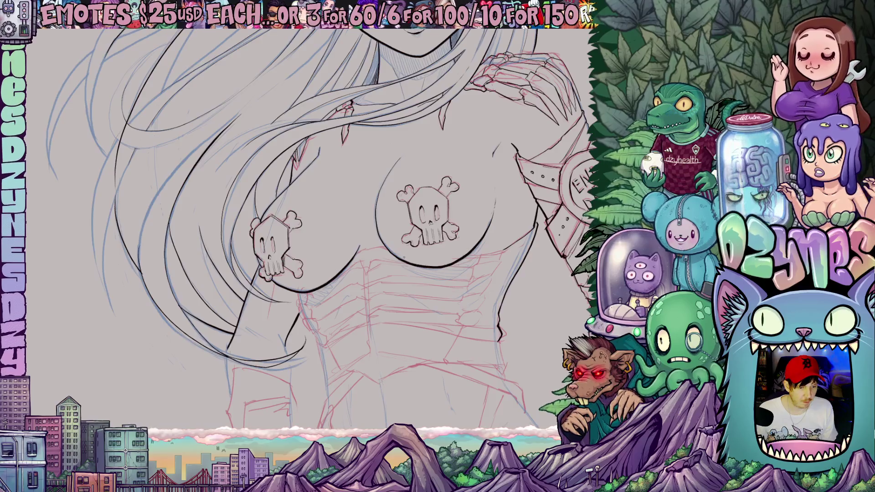
Ink a diagonal stroke and a long contour line up the torso, tilting the canvas for each.
{"action": "scroll", "coordinate": [361, 306], "scroll_direction": "down", "scroll_amount": 5}
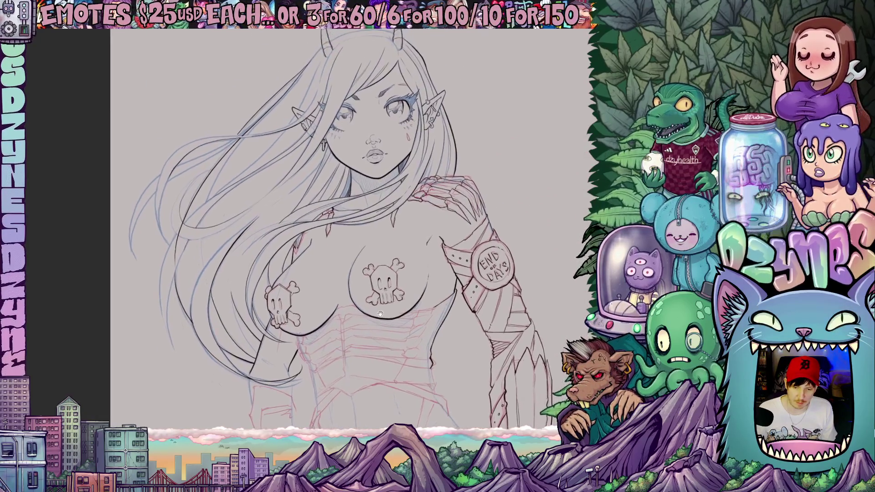
{"action": "scroll", "coordinate": [361, 306], "scroll_direction": "down", "scroll_amount": 5}
{"action": "scroll", "coordinate": [392, 236], "scroll_direction": "up", "scroll_amount": 3}
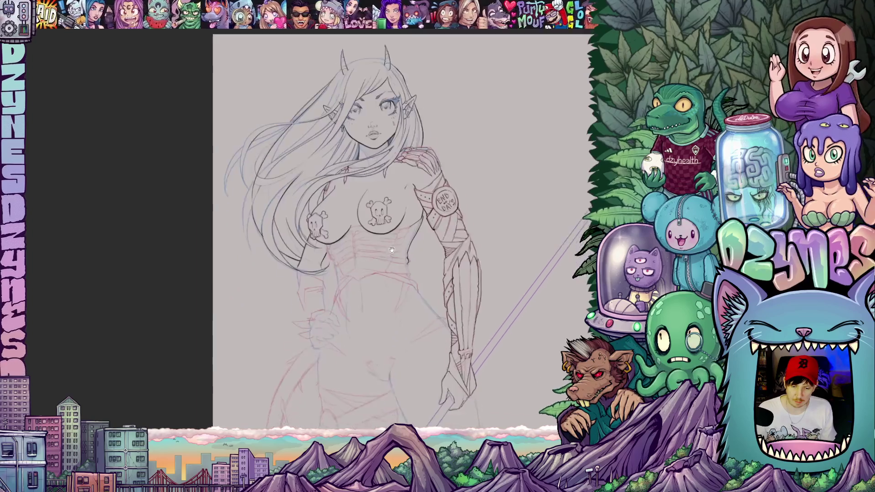
{"action": "scroll", "coordinate": [396, 231], "scroll_direction": "up", "scroll_amount": 5}
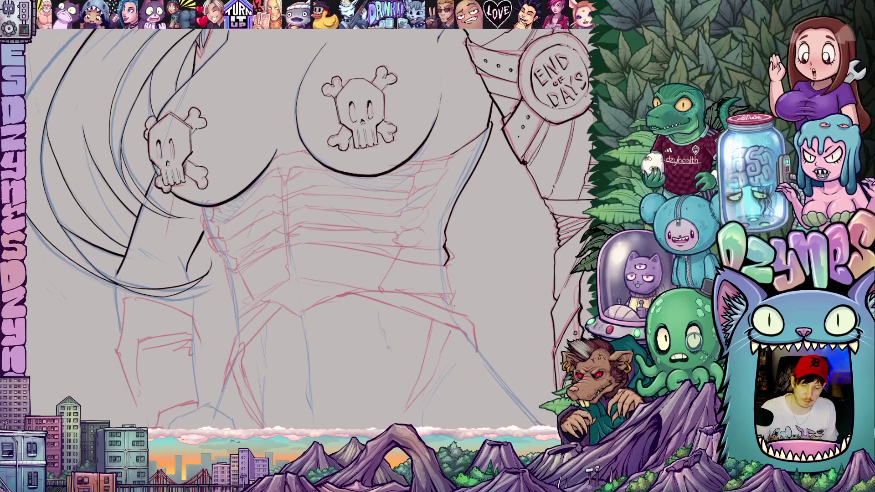
{"action": "mouse_move", "coordinate": [405, 338]}
{"action": "left_mouse_down"}
{"action": "mouse_move", "coordinate": [418, 326]}
{"action": "mouse_move", "coordinate": [456, 318]}
{"action": "left_mouse_up"}
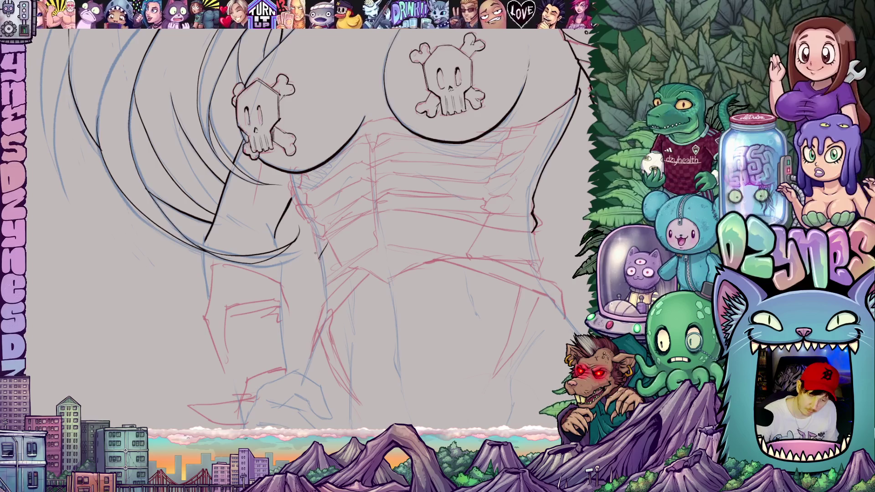
{"action": "mouse_move", "coordinate": [317, 255]}
{"action": "left_mouse_down"}
{"action": "mouse_move", "coordinate": [309, 264]}
{"action": "mouse_move", "coordinate": [260, 268]}
{"action": "left_mouse_up"}
{"action": "left_click_drag", "start_coordinate": [455, 311], "coordinate": [318, 274]}
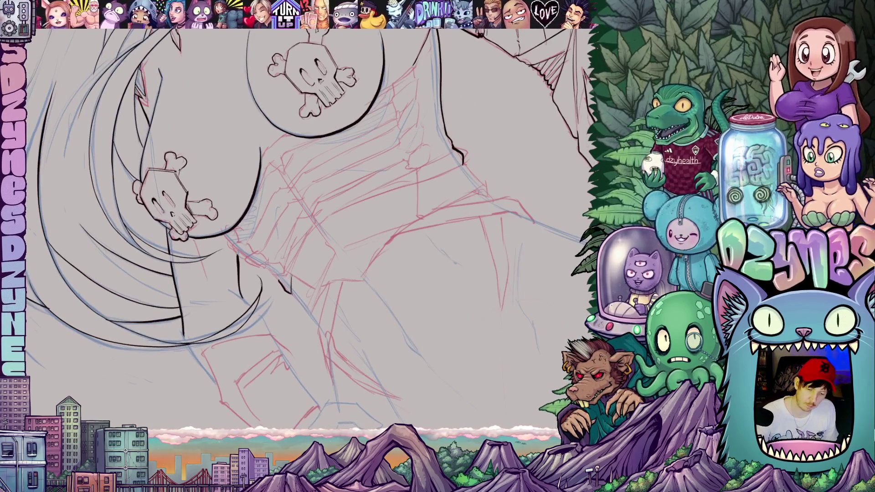
{"action": "mouse_move", "coordinate": [313, 228]}
{"action": "left_mouse_down"}
{"action": "mouse_move", "coordinate": [291, 268]}
{"action": "mouse_move", "coordinate": [300, 252]}
{"action": "left_mouse_up"}
{"action": "mouse_move", "coordinate": [387, 214]}
{"action": "left_mouse_down"}
{"action": "mouse_move", "coordinate": [358, 226]}
{"action": "mouse_move", "coordinate": [415, 132]}
{"action": "left_mouse_up"}
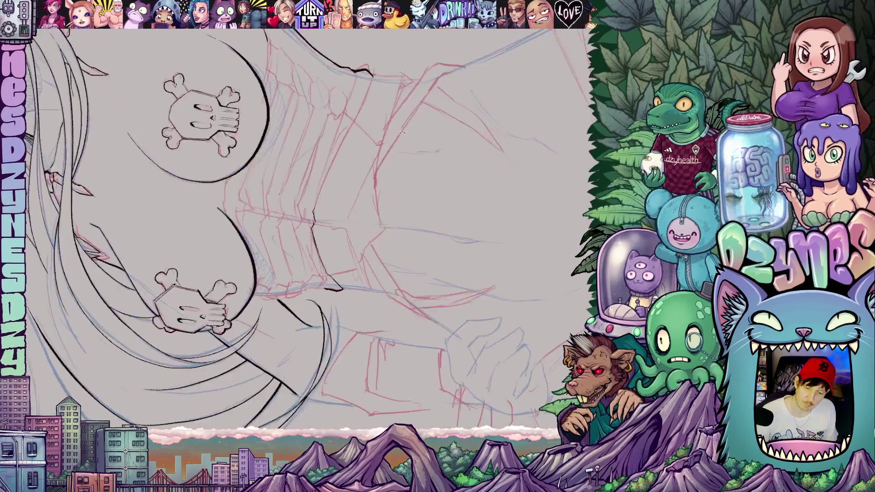
{"action": "left_click_drag", "start_coordinate": [313, 207], "coordinate": [370, 84]}
Add short strokes along the torso's jagged centre line, then return the view upright.
{"action": "left_click_drag", "start_coordinate": [366, 138], "coordinate": [361, 352]}
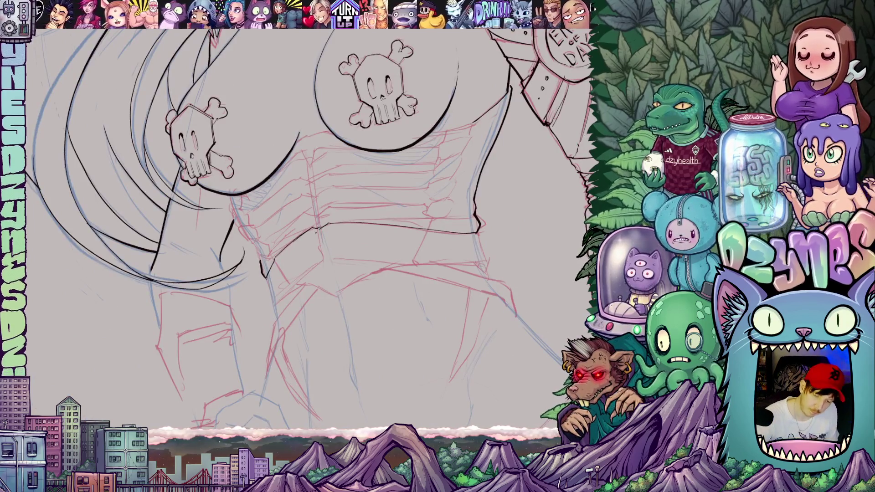
{"action": "mouse_move", "coordinate": [315, 219]}
{"action": "left_mouse_down"}
{"action": "mouse_move", "coordinate": [321, 229]}
{"action": "mouse_move", "coordinate": [316, 179]}
{"action": "mouse_move", "coordinate": [338, 178]}
{"action": "mouse_move", "coordinate": [355, 192]}
{"action": "mouse_move", "coordinate": [323, 206]}
{"action": "mouse_move", "coordinate": [389, 320]}
{"action": "left_mouse_up"}
{"action": "mouse_move", "coordinate": [324, 223]}
{"action": "left_mouse_down"}
{"action": "mouse_move", "coordinate": [342, 236]}
{"action": "mouse_move", "coordinate": [355, 185]}
{"action": "mouse_move", "coordinate": [346, 184]}
{"action": "mouse_move", "coordinate": [396, 121]}
{"action": "left_mouse_up"}
{"action": "key", "text": "ctrl+0"}
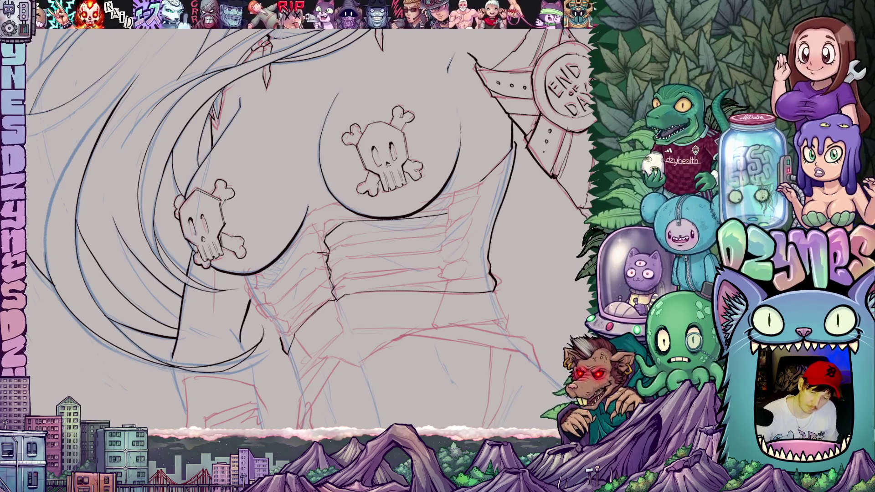
Ink short curves and strokes along the right edge of the torso.
{"action": "left_click_drag", "start_coordinate": [475, 320], "coordinate": [423, 288]}
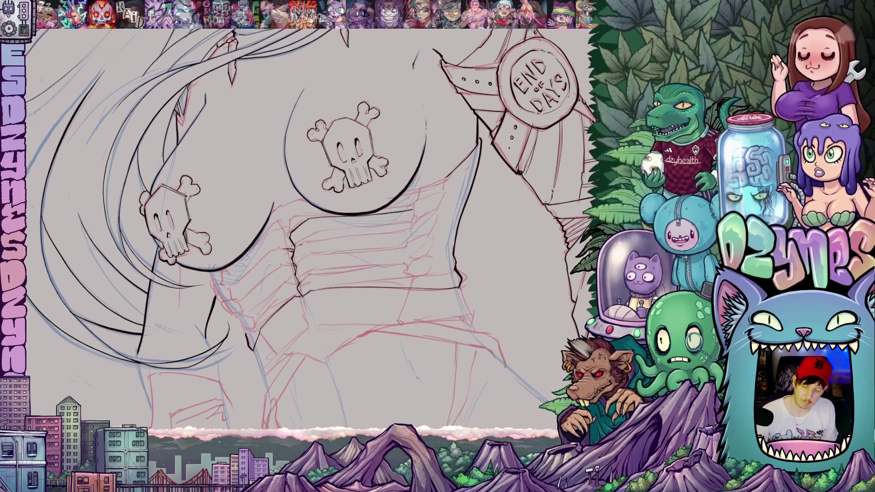
{"action": "mouse_move", "coordinate": [413, 258]}
{"action": "left_mouse_down"}
{"action": "mouse_move", "coordinate": [413, 274]}
{"action": "mouse_move", "coordinate": [409, 232]}
{"action": "left_mouse_up"}
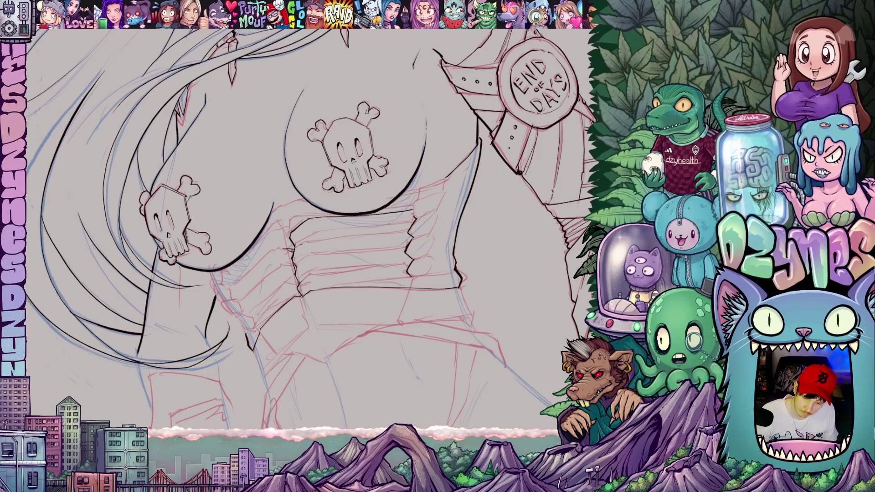
{"action": "left_click_drag", "start_coordinate": [418, 197], "coordinate": [411, 212]}
{"action": "mouse_move", "coordinate": [292, 182]}
{"action": "left_mouse_down"}
{"action": "mouse_move", "coordinate": [282, 239]}
{"action": "mouse_move", "coordinate": [262, 251]}
{"action": "left_mouse_up"}
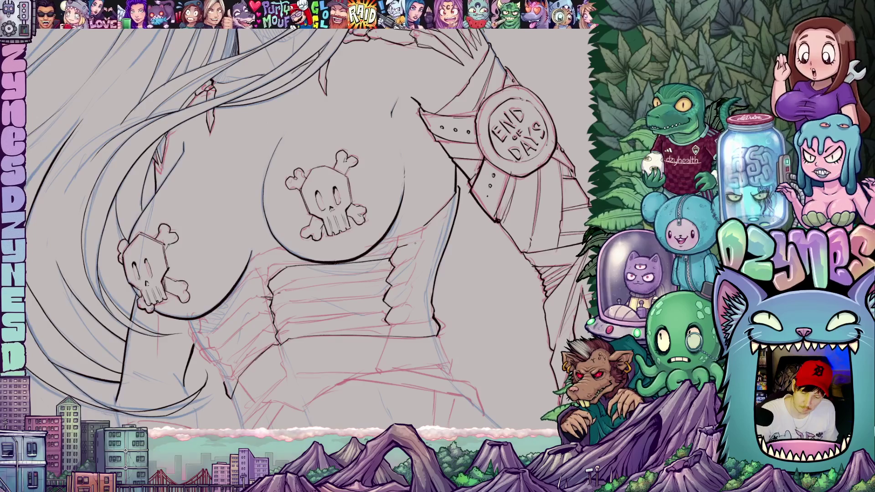
{"action": "left_click_drag", "start_coordinate": [414, 271], "coordinate": [408, 293]}
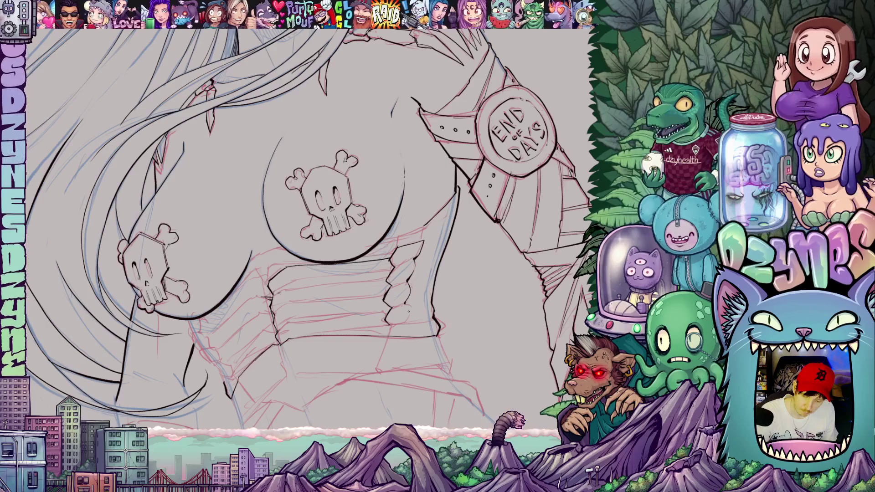
Ink small jagged rib marks on the torso's side at a rotated canvas angle.
{"action": "mouse_move", "coordinate": [391, 249]}
{"action": "left_mouse_down"}
{"action": "mouse_move", "coordinate": [401, 286]}
{"action": "mouse_move", "coordinate": [431, 263]}
{"action": "mouse_move", "coordinate": [428, 282]}
{"action": "mouse_move", "coordinate": [461, 154]}
{"action": "left_mouse_up"}
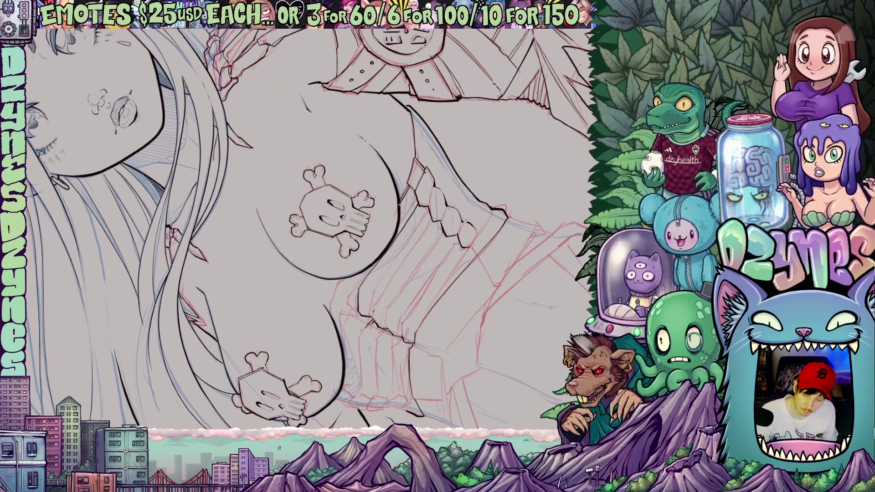
{"action": "mouse_move", "coordinate": [487, 222]}
{"action": "left_mouse_down"}
{"action": "mouse_move", "coordinate": [296, 410]}
{"action": "mouse_move", "coordinate": [201, 394]}
{"action": "mouse_move", "coordinate": [161, 363]}
{"action": "left_mouse_up"}
{"action": "key", "text": "Escape"}
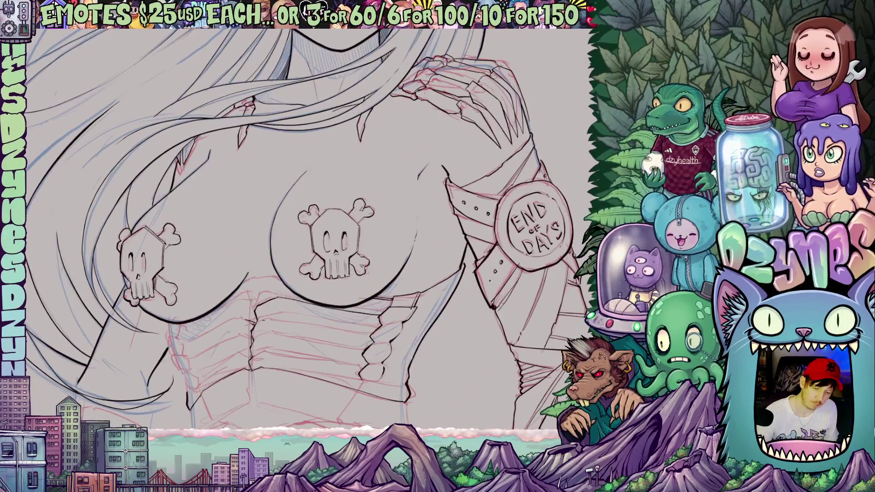
{"action": "mouse_move", "coordinate": [314, 356]}
{"action": "left_mouse_down"}
{"action": "mouse_move", "coordinate": [356, 337]}
{"action": "mouse_move", "coordinate": [410, 283]}
{"action": "mouse_move", "coordinate": [445, 213]}
{"action": "left_mouse_up"}
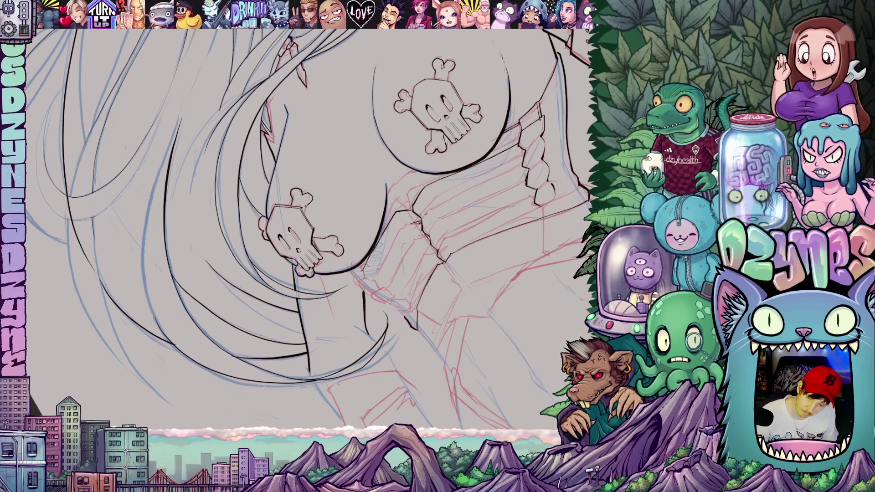
{"action": "left_click_drag", "start_coordinate": [478, 298], "coordinate": [357, 356]}
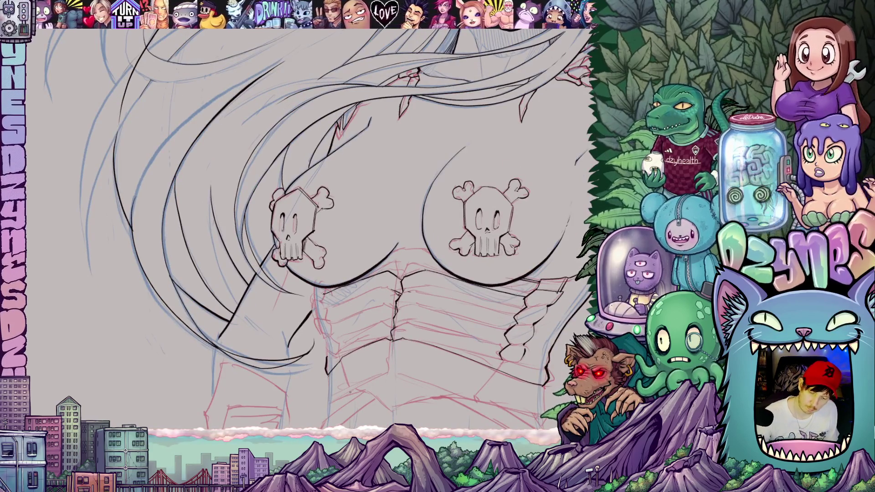
{"action": "mouse_move", "coordinate": [319, 303]}
{"action": "left_mouse_down"}
{"action": "mouse_move", "coordinate": [337, 356]}
{"action": "mouse_move", "coordinate": [322, 355]}
{"action": "mouse_move", "coordinate": [312, 303]}
{"action": "left_mouse_up"}
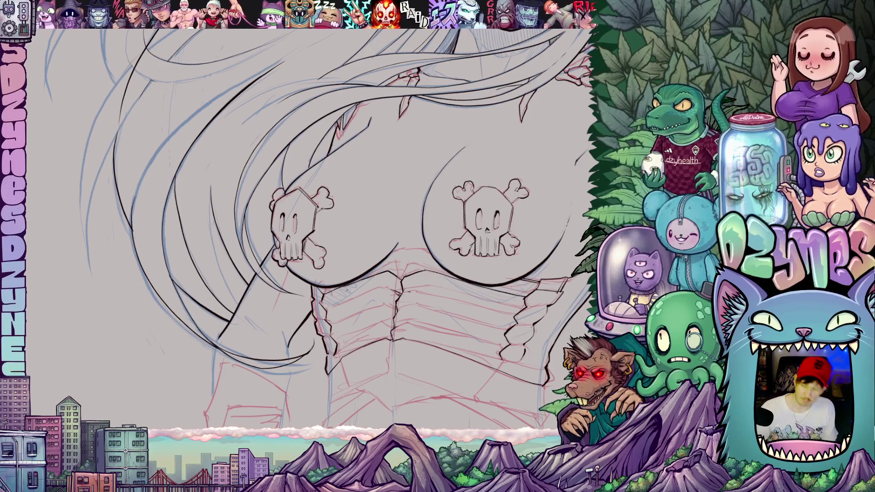
{"action": "scroll", "coordinate": [354, 294], "scroll_direction": "down", "scroll_amount": 5}
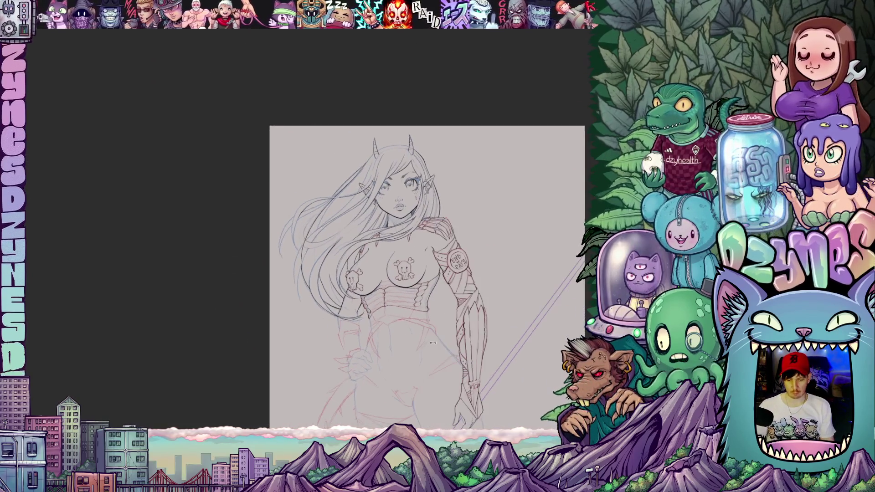
{"action": "mouse_move", "coordinate": [424, 353]}
{"action": "left_mouse_down"}
{"action": "mouse_move", "coordinate": [474, 299]}
{"action": "mouse_move", "coordinate": [462, 306]}
{"action": "left_mouse_up"}
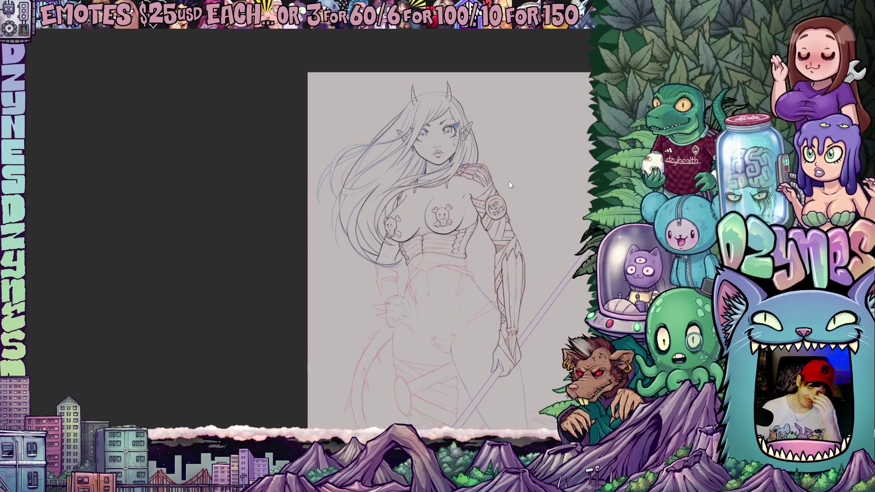
{"action": "scroll", "coordinate": [421, 233], "scroll_direction": "up", "scroll_amount": 6}
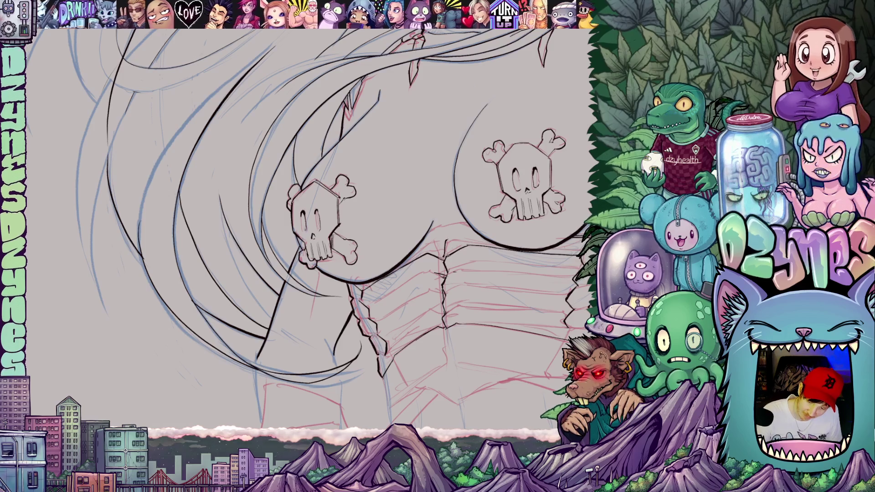
{"action": "mouse_move", "coordinate": [441, 258]}
{"action": "left_mouse_down"}
{"action": "mouse_move", "coordinate": [448, 238]}
{"action": "mouse_move", "coordinate": [427, 252]}
{"action": "left_mouse_up"}
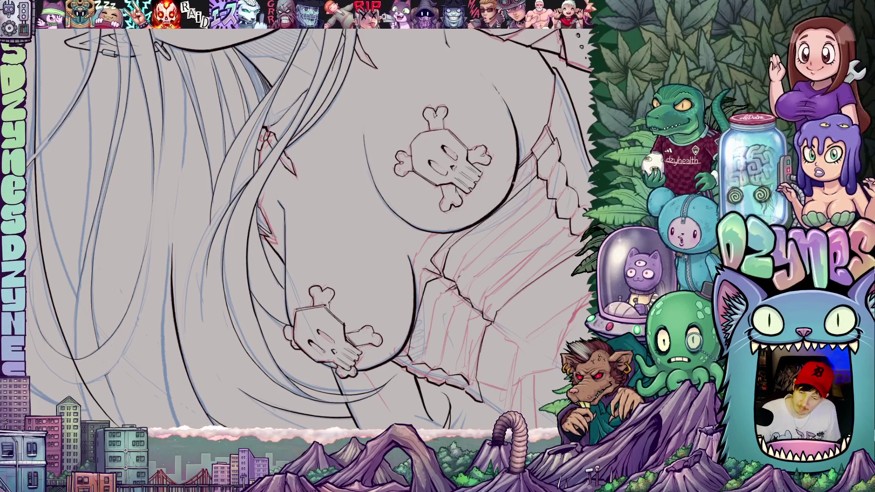
{"action": "left_click_drag", "start_coordinate": [549, 242], "coordinate": [429, 334]}
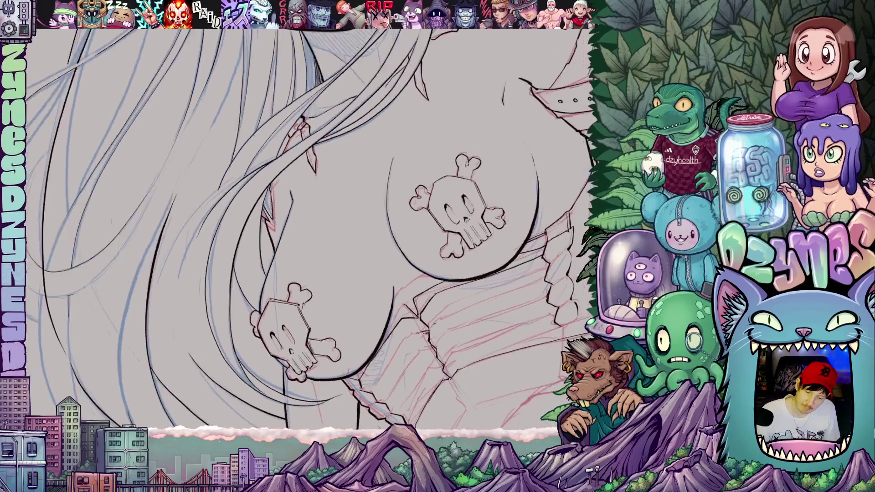
{"action": "left_click_drag", "start_coordinate": [399, 306], "coordinate": [376, 317]}
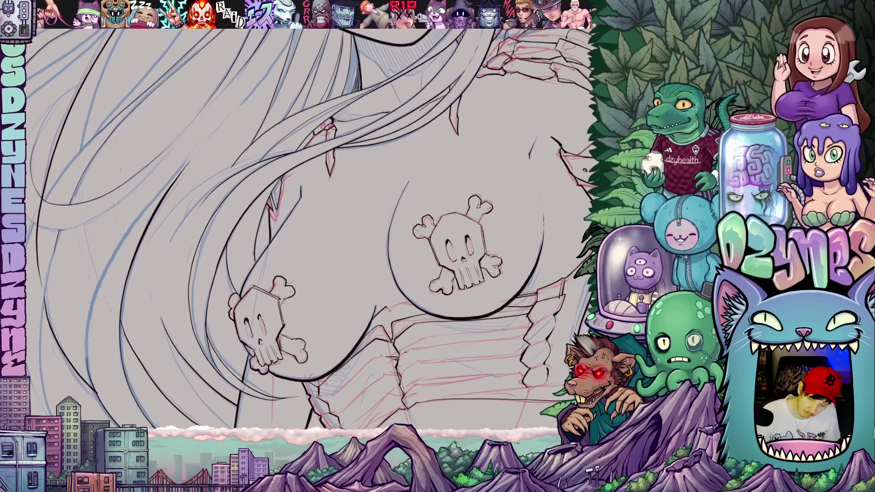
{"action": "left_click_drag", "start_coordinate": [378, 319], "coordinate": [423, 255]}
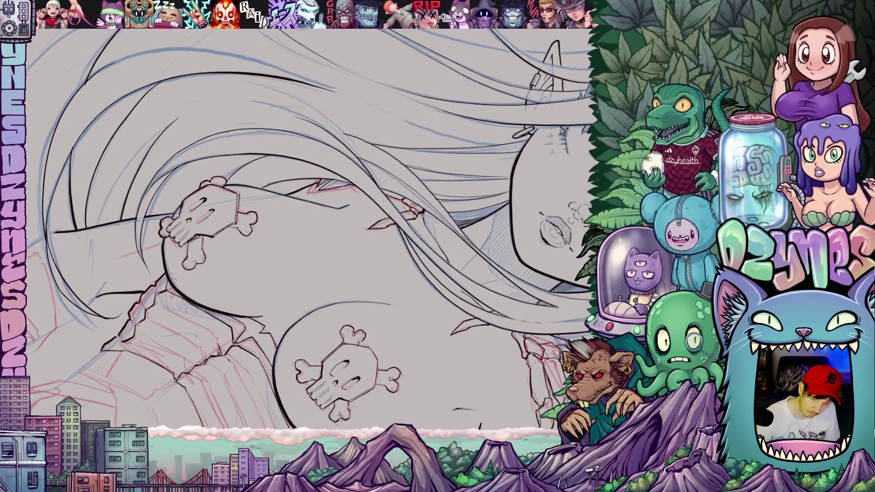
{"action": "scroll", "coordinate": [296, 228], "scroll_direction": "down", "scroll_amount": 3}
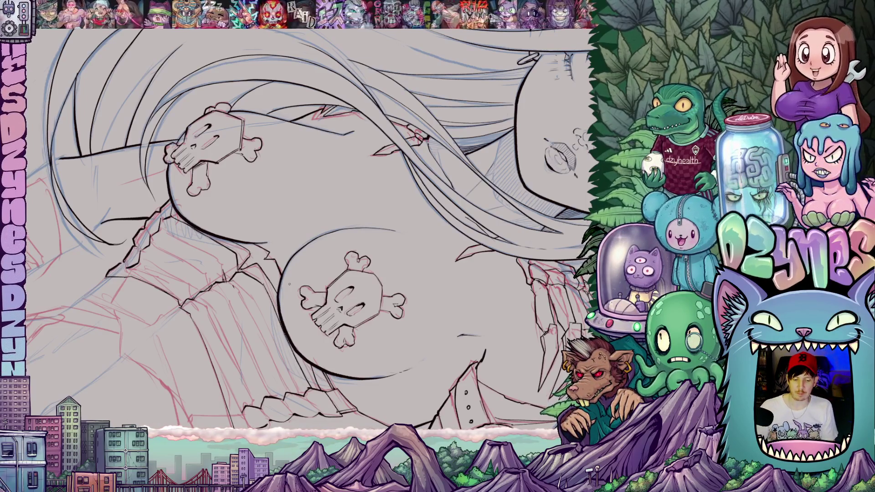
{"action": "key", "text": "ctrl+minus"}
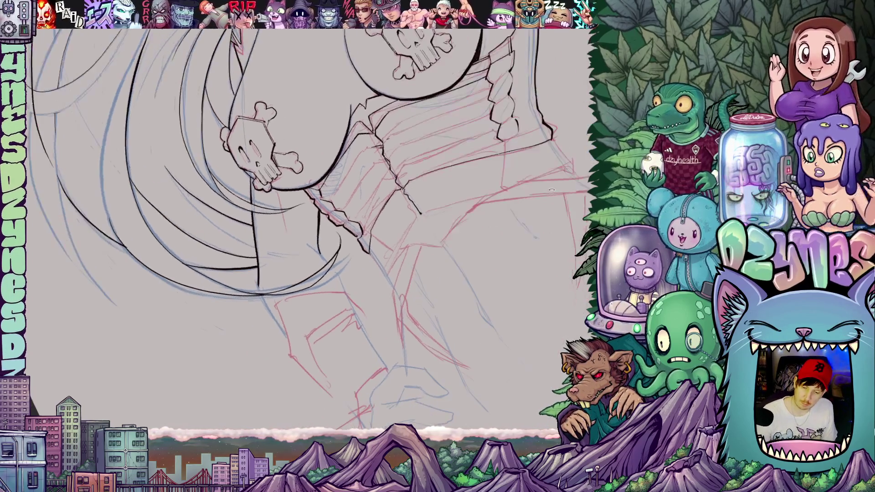
Ink thin lines up the torso, rib strokes, and a short line along the corset's lower edge.
{"action": "left_click_drag", "start_coordinate": [365, 228], "coordinate": [396, 178]}
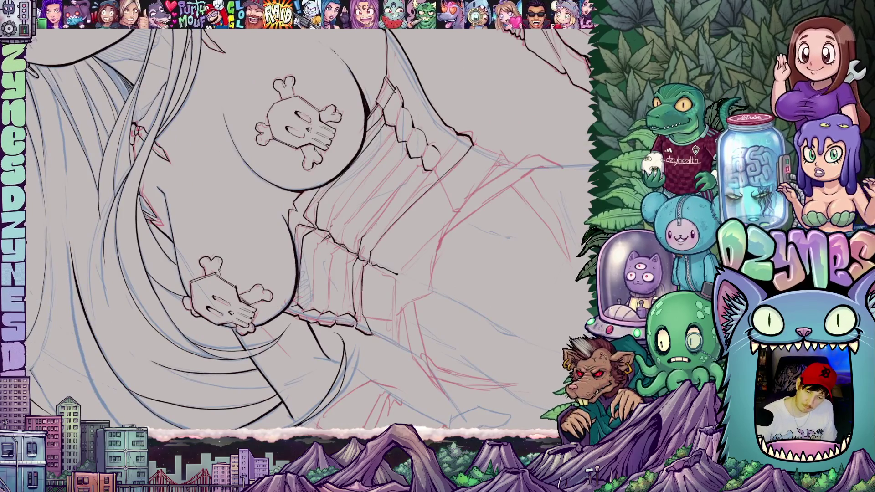
{"action": "left_click_drag", "start_coordinate": [367, 231], "coordinate": [462, 136]}
{"action": "left_click_drag", "start_coordinate": [429, 173], "coordinate": [459, 137]}
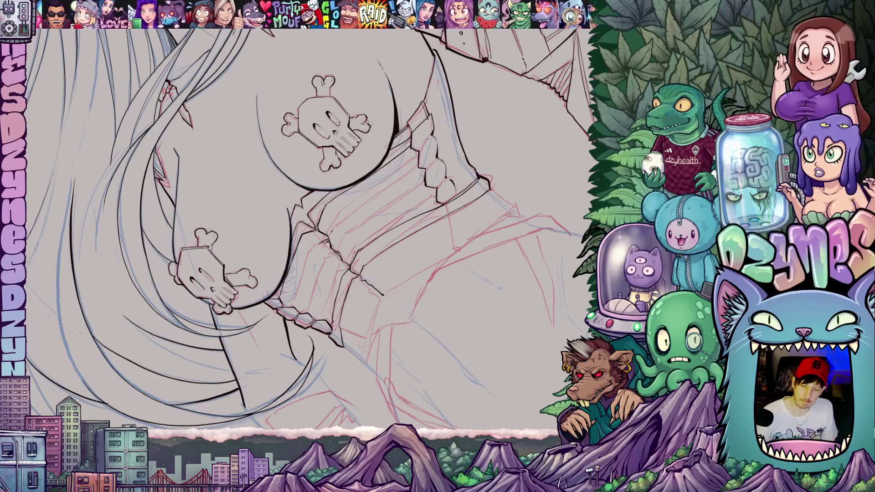
{"action": "left_click_drag", "start_coordinate": [425, 153], "coordinate": [445, 189]}
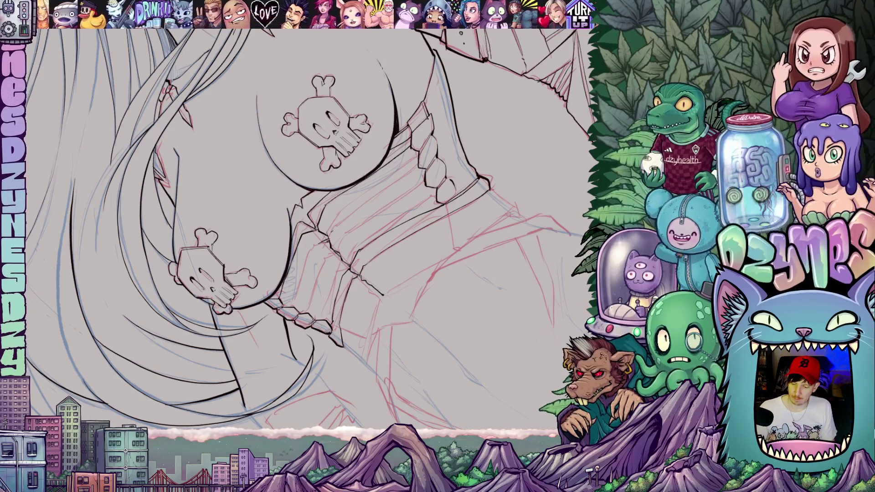
{"action": "scroll", "coordinate": [527, 225], "scroll_direction": "down", "scroll_amount": 5}
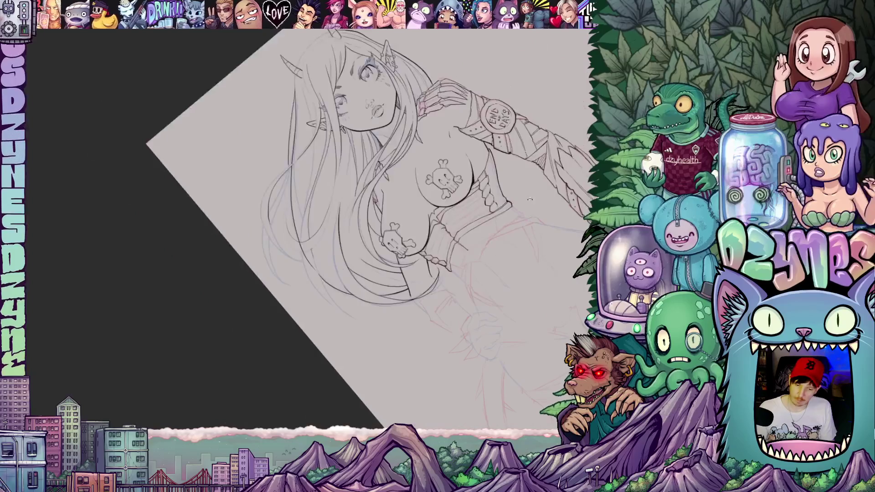
Zoom back onto the torso and adjust the canvas angle to frame the corset flap.
{"action": "key", "text": "Escape"}
{"action": "scroll", "coordinate": [444, 234], "scroll_direction": "up", "scroll_amount": 3}
{"action": "left_click_drag", "start_coordinate": [440, 210], "coordinate": [439, 256]}
{"action": "scroll", "coordinate": [426, 247], "scroll_direction": "up", "scroll_amount": 4}
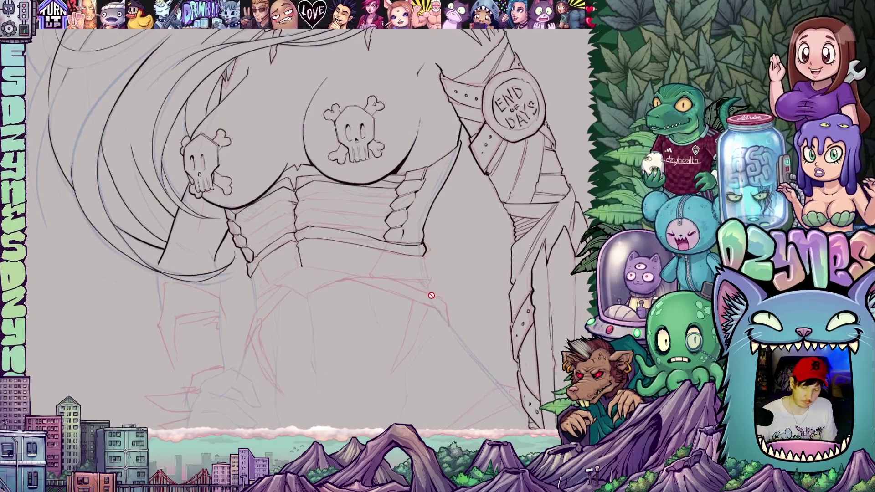
{"action": "left_click_drag", "start_coordinate": [484, 365], "coordinate": [339, 248]}
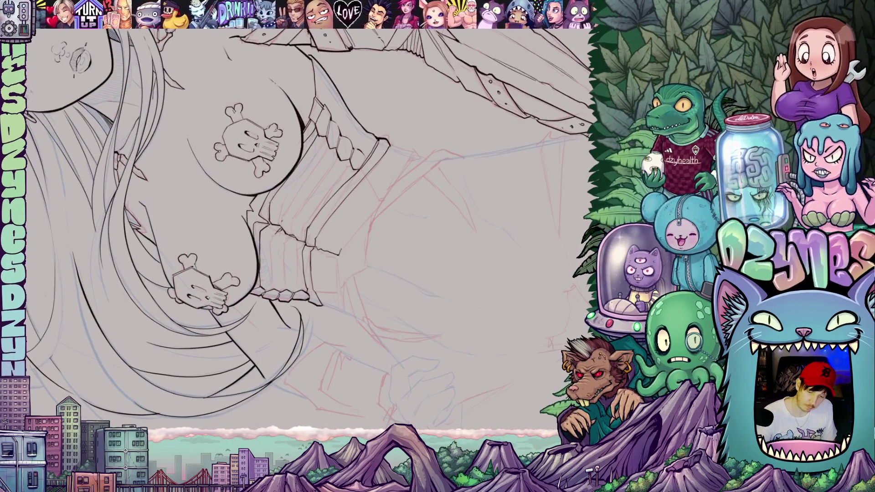
{"action": "left_click_drag", "start_coordinate": [341, 227], "coordinate": [433, 169]}
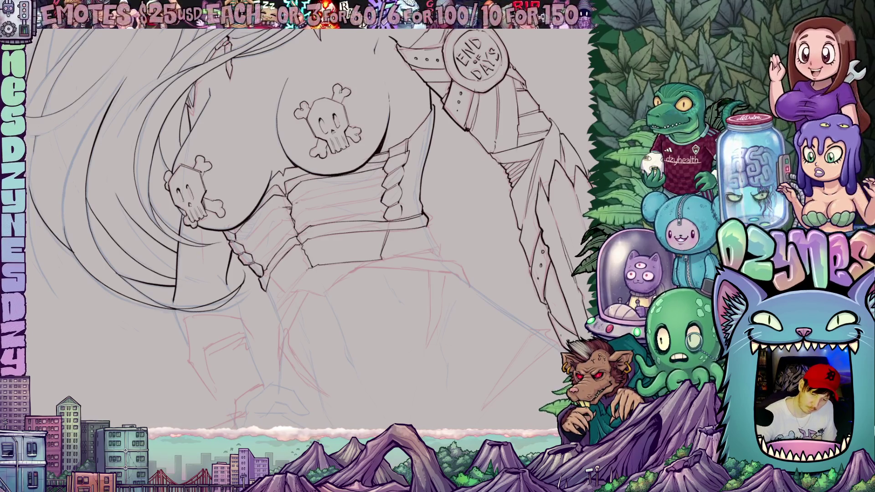
{"action": "left_click_drag", "start_coordinate": [396, 292], "coordinate": [254, 270]}
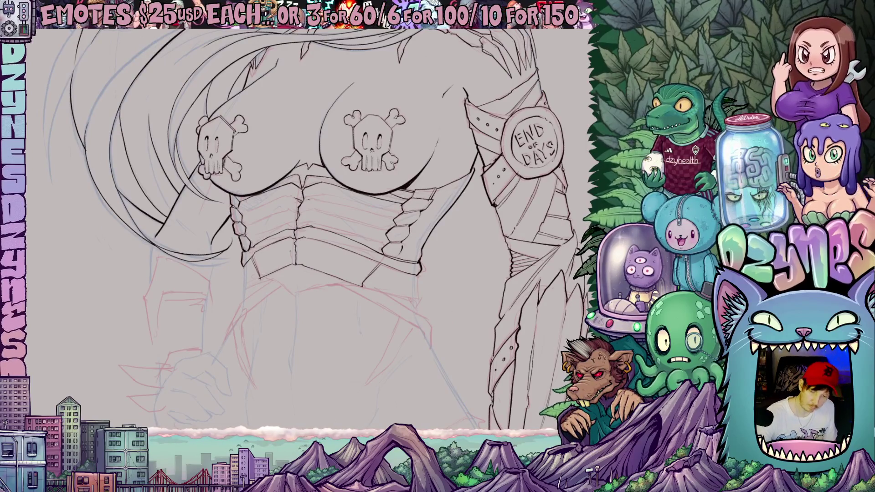
{"action": "left_click_drag", "start_coordinate": [308, 353], "coordinate": [349, 283]}
Ink the right and left edges of the pointed corset flap with a small mark at its edge.
{"action": "mouse_move", "coordinate": [522, 272]}
{"action": "left_mouse_down"}
{"action": "mouse_move", "coordinate": [423, 173]}
{"action": "mouse_move", "coordinate": [415, 175]}
{"action": "mouse_move", "coordinate": [436, 162]}
{"action": "left_mouse_up"}
{"action": "key", "text": "Escape"}
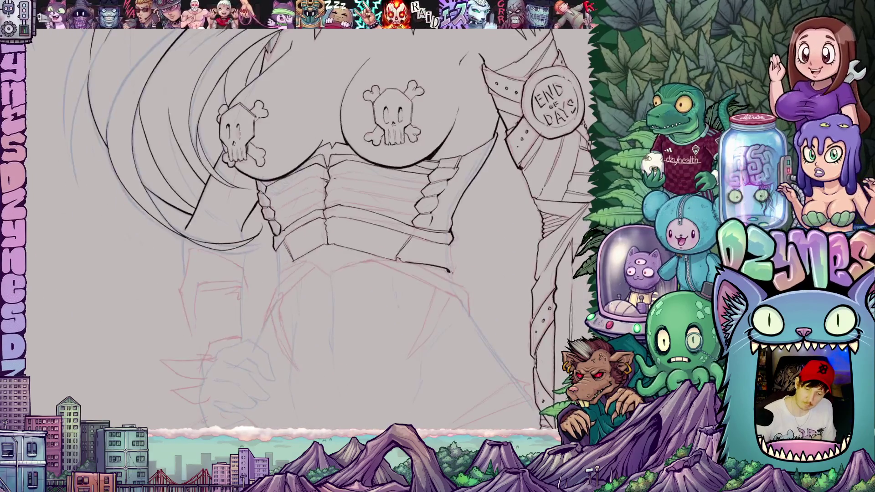
{"action": "left_click_drag", "start_coordinate": [454, 279], "coordinate": [449, 244]}
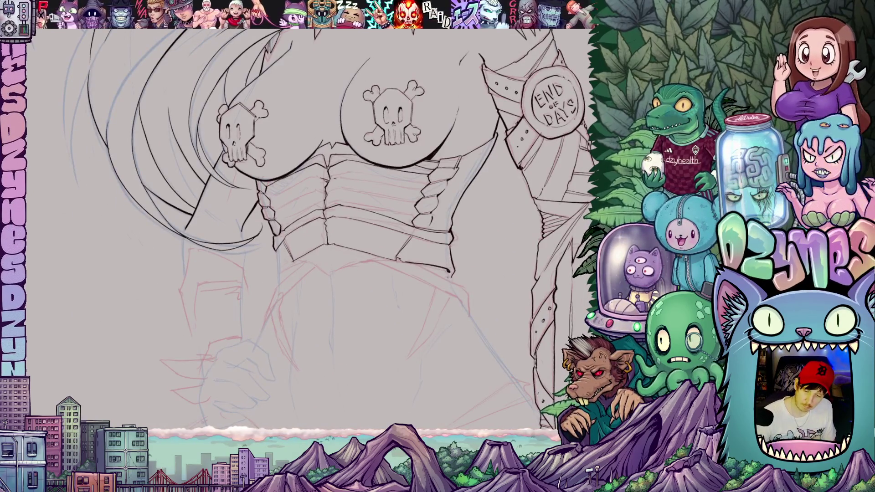
{"action": "left_click_drag", "start_coordinate": [446, 270], "coordinate": [455, 281]}
{"action": "left_click_drag", "start_coordinate": [500, 322], "coordinate": [473, 296]}
{"action": "mouse_move", "coordinate": [443, 255]}
{"action": "left_mouse_down"}
{"action": "mouse_move", "coordinate": [448, 288]}
{"action": "mouse_move", "coordinate": [436, 331]}
{"action": "mouse_move", "coordinate": [463, 259]}
{"action": "left_mouse_up"}
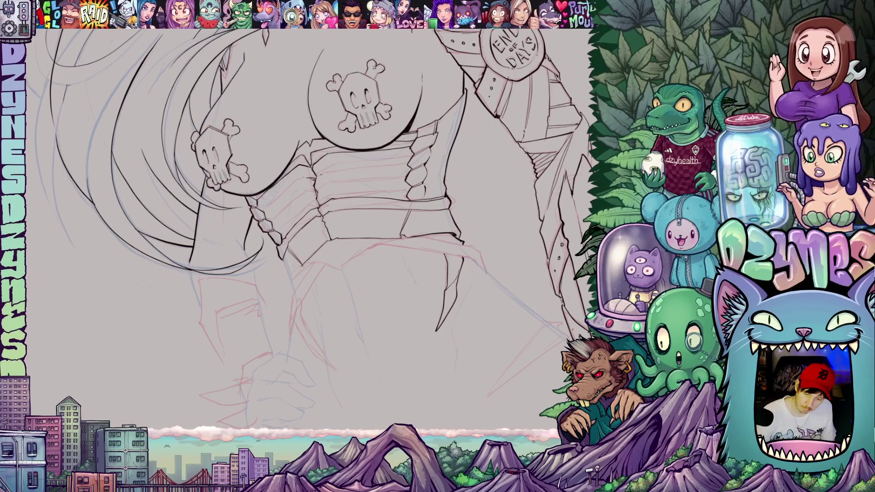
Ink the first claw point under the corset and extend its edge upward.
{"action": "mouse_move", "coordinate": [458, 278]}
{"action": "left_mouse_down"}
{"action": "mouse_move", "coordinate": [435, 372]}
{"action": "mouse_move", "coordinate": [512, 313]}
{"action": "left_mouse_up"}
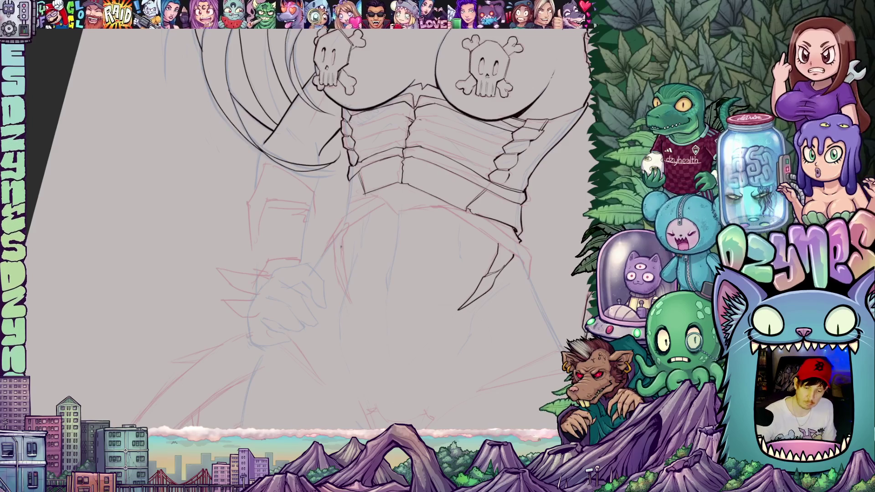
{"action": "left_click_drag", "start_coordinate": [344, 234], "coordinate": [341, 266]}
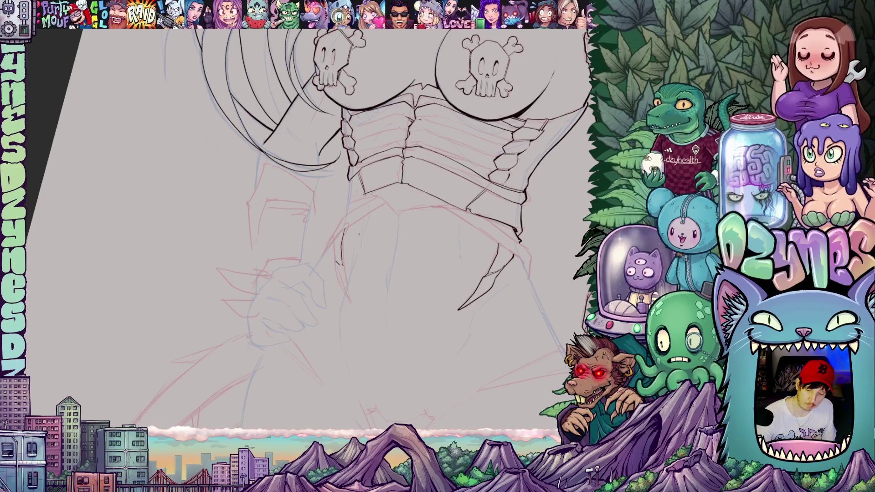
{"action": "mouse_move", "coordinate": [338, 247]}
{"action": "left_mouse_down"}
{"action": "mouse_move", "coordinate": [333, 257]}
{"action": "mouse_move", "coordinate": [350, 303]}
{"action": "mouse_move", "coordinate": [336, 272]}
{"action": "mouse_move", "coordinate": [338, 235]}
{"action": "left_mouse_up"}
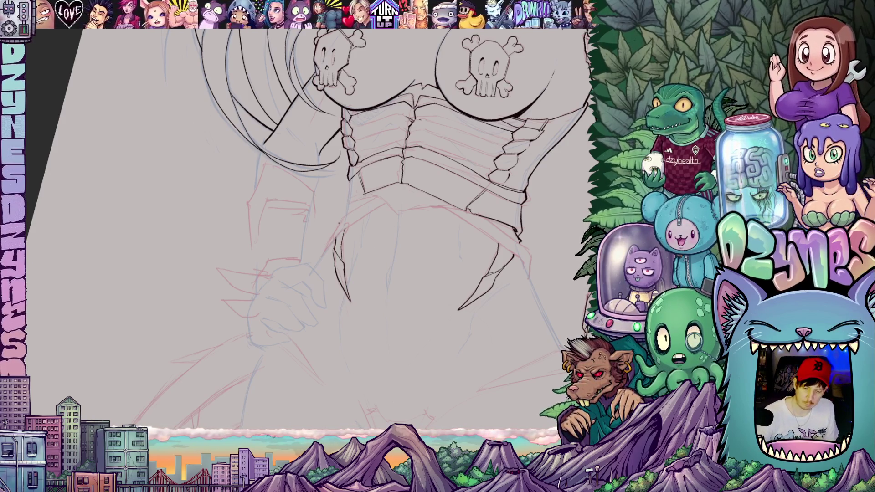
{"action": "left_click_drag", "start_coordinate": [339, 235], "coordinate": [347, 208]}
Ink a long claw edge and a downward claw stroke below the corset.
{"action": "mouse_move", "coordinate": [410, 274]}
{"action": "left_mouse_down"}
{"action": "mouse_move", "coordinate": [432, 297]}
{"action": "mouse_move", "coordinate": [449, 244]}
{"action": "left_mouse_up"}
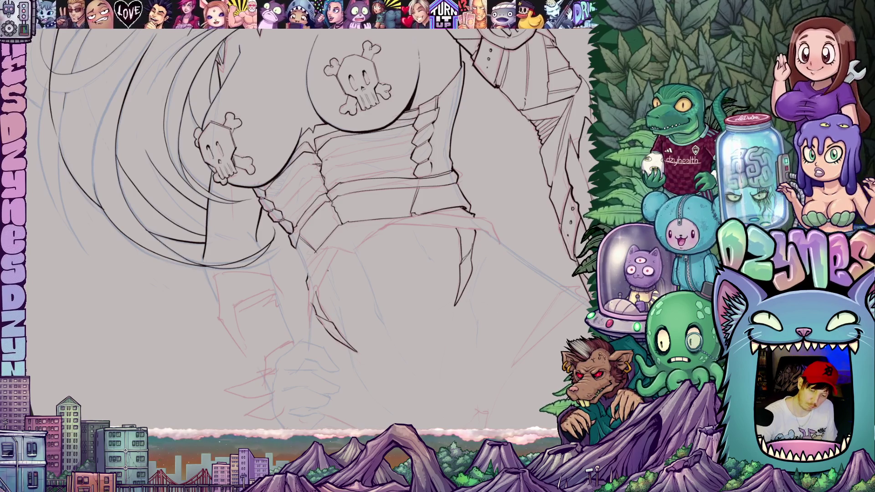
{"action": "left_click_drag", "start_coordinate": [356, 282], "coordinate": [382, 246]}
{"action": "left_click_drag", "start_coordinate": [321, 203], "coordinate": [335, 271]}
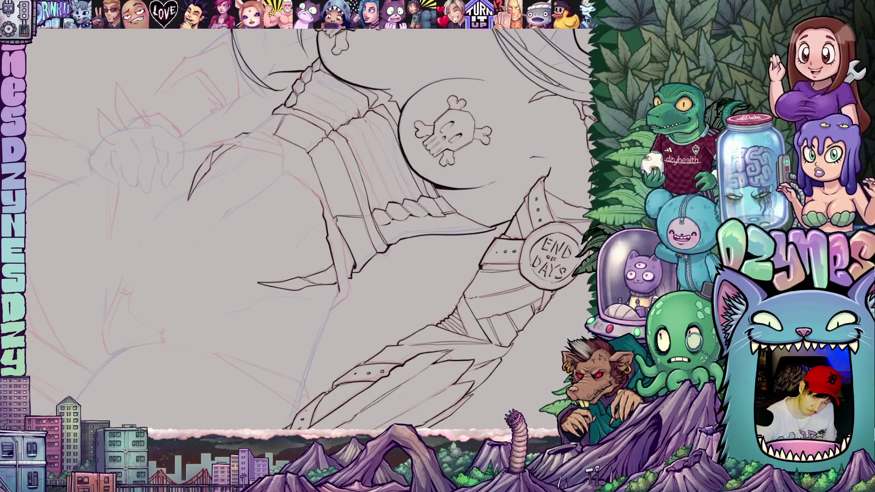
{"action": "mouse_move", "coordinate": [410, 331]}
{"action": "left_mouse_down"}
{"action": "mouse_move", "coordinate": [366, 276]}
{"action": "mouse_move", "coordinate": [375, 274]}
{"action": "mouse_move", "coordinate": [379, 253]}
{"action": "mouse_move", "coordinate": [339, 297]}
{"action": "mouse_move", "coordinate": [339, 242]}
{"action": "left_mouse_up"}
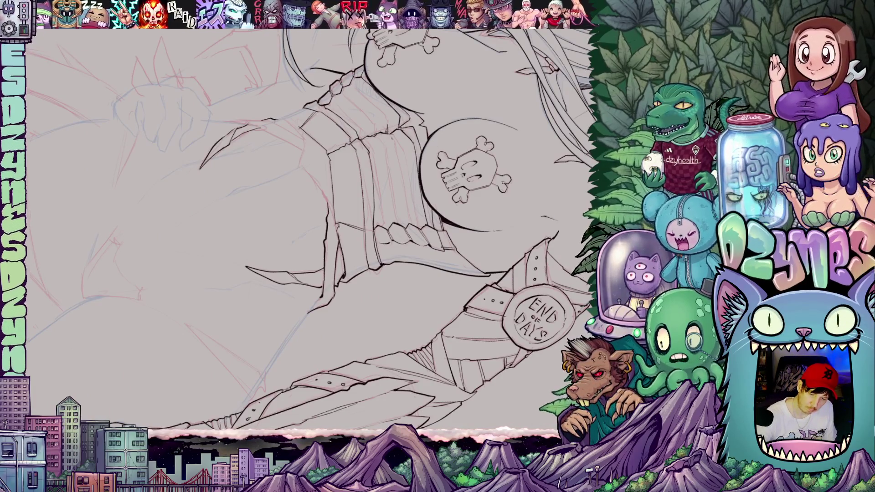
{"action": "mouse_move", "coordinate": [473, 168]}
{"action": "left_mouse_down"}
{"action": "mouse_move", "coordinate": [429, 77]}
{"action": "mouse_move", "coordinate": [429, 29]}
{"action": "mouse_move", "coordinate": [437, 59]}
{"action": "left_mouse_up"}
{"action": "left_click_drag", "start_coordinate": [502, 270], "coordinate": [485, 159]}
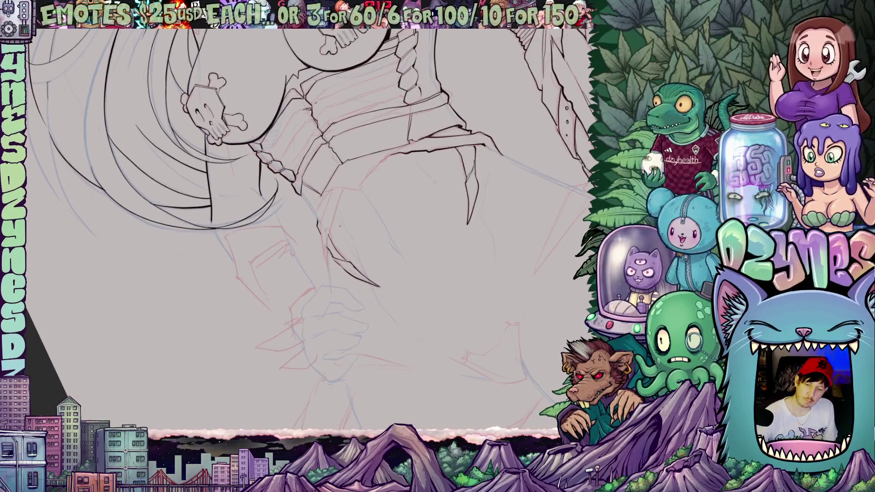
{"action": "mouse_move", "coordinate": [342, 190]}
{"action": "left_mouse_down"}
{"action": "mouse_move", "coordinate": [333, 228]}
{"action": "mouse_move", "coordinate": [321, 228]}
{"action": "left_mouse_up"}
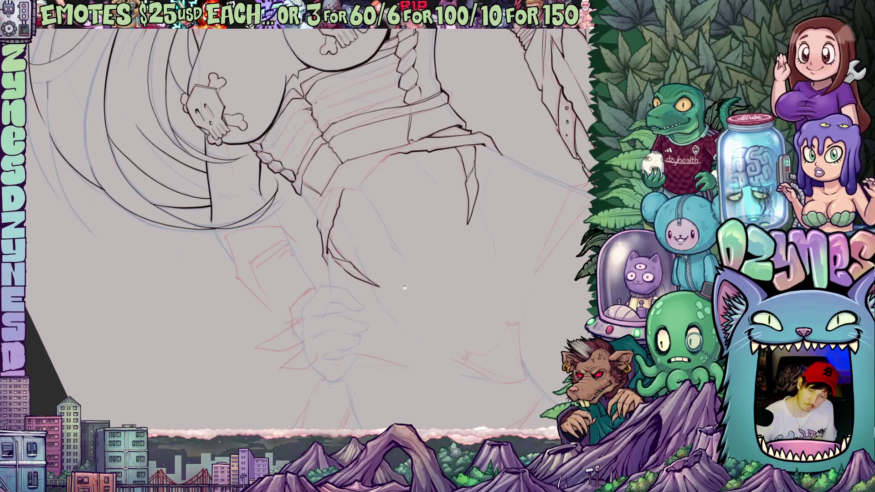
Finish the remaining claw points with short, diagonal and vertical strokes, then zoom out to review.
{"action": "left_click_drag", "start_coordinate": [404, 284], "coordinate": [400, 309]}
{"action": "mouse_move", "coordinate": [319, 255]}
{"action": "left_mouse_down"}
{"action": "mouse_move", "coordinate": [322, 216]}
{"action": "mouse_move", "coordinate": [335, 258]}
{"action": "mouse_move", "coordinate": [325, 296]}
{"action": "left_mouse_up"}
{"action": "mouse_move", "coordinate": [326, 251]}
{"action": "left_mouse_down"}
{"action": "mouse_move", "coordinate": [326, 273]}
{"action": "mouse_move", "coordinate": [301, 219]}
{"action": "left_mouse_up"}
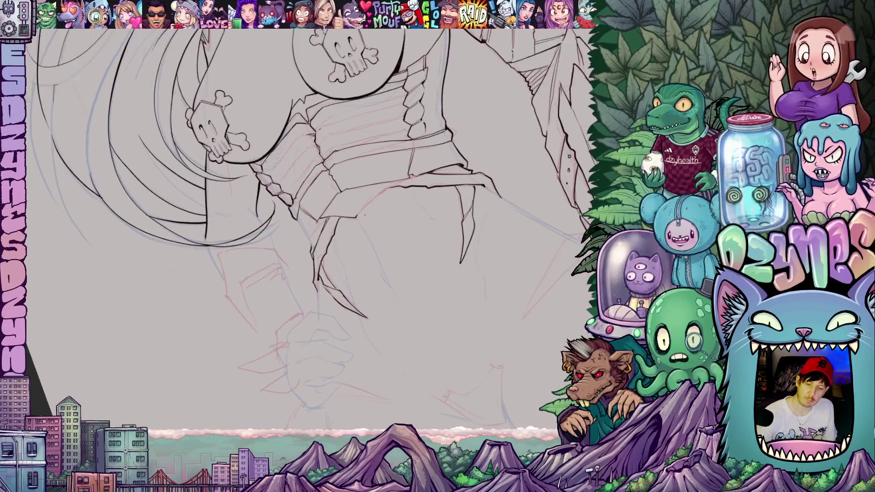
{"action": "left_click_drag", "start_coordinate": [360, 212], "coordinate": [400, 180]}
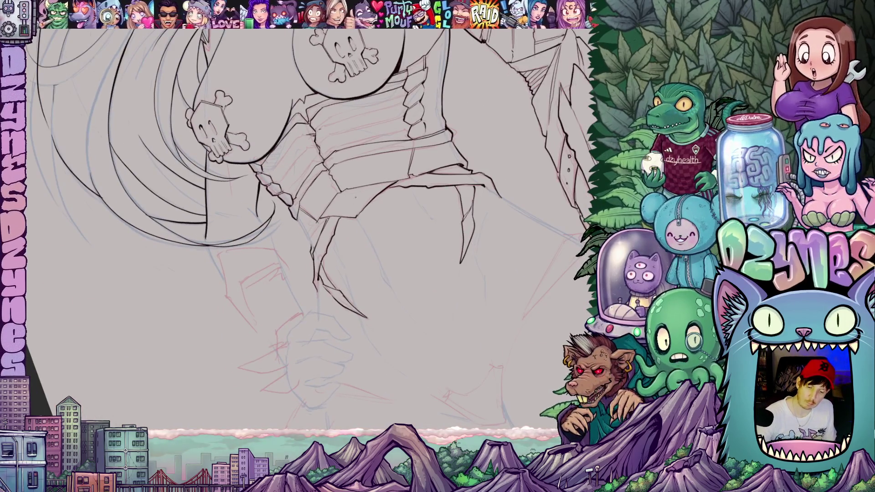
{"action": "left_click_drag", "start_coordinate": [352, 200], "coordinate": [407, 301]}
{"action": "mouse_move", "coordinate": [357, 225]}
{"action": "left_mouse_down"}
{"action": "mouse_move", "coordinate": [353, 250]}
{"action": "mouse_move", "coordinate": [369, 251]}
{"action": "left_mouse_up"}
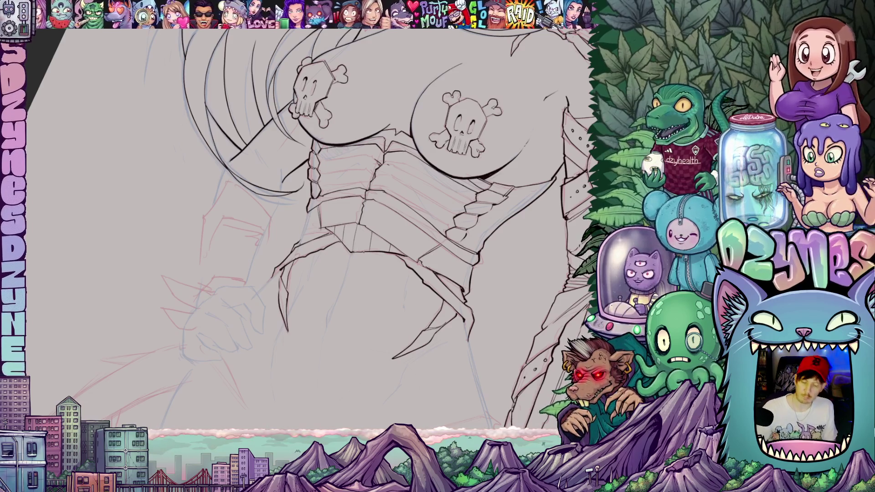
{"action": "key", "text": "ctrl+0"}
{"action": "mouse_move", "coordinate": [410, 191]}
{"action": "left_mouse_down"}
{"action": "mouse_move", "coordinate": [457, 258]}
{"action": "mouse_move", "coordinate": [437, 285]}
{"action": "mouse_move", "coordinate": [428, 262]}
{"action": "left_mouse_up"}
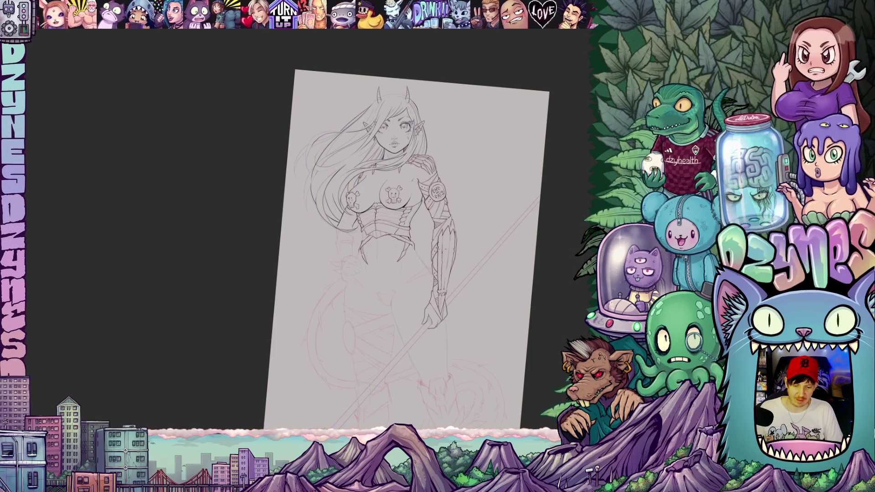
Ink three short strokes on the lower torso just below the corset.
{"action": "scroll", "coordinate": [347, 240], "scroll_direction": "up", "scroll_amount": 10}
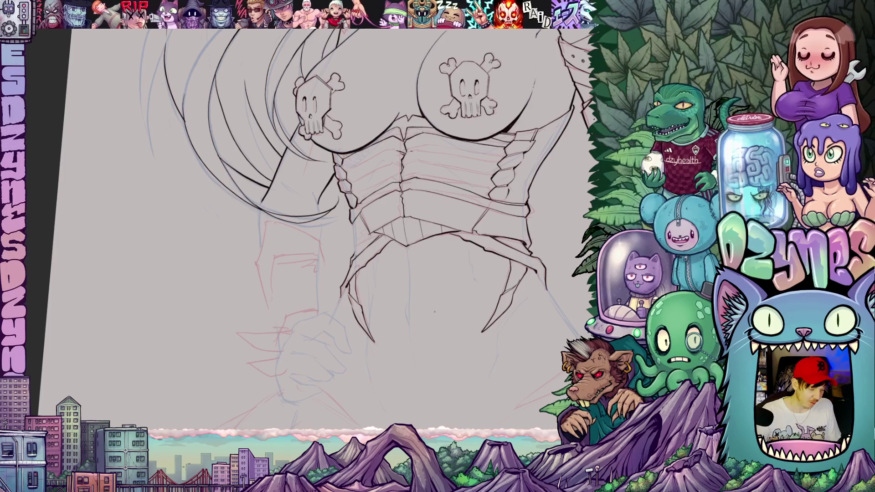
{"action": "scroll", "coordinate": [435, 311], "scroll_direction": "up", "scroll_amount": 2}
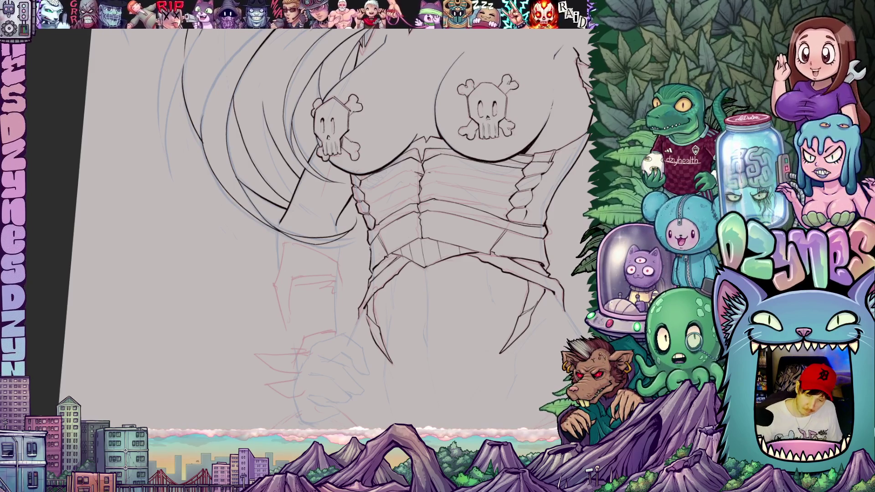
{"action": "left_click_drag", "start_coordinate": [521, 325], "coordinate": [468, 264]}
{"action": "left_click_drag", "start_coordinate": [377, 257], "coordinate": [375, 274]}
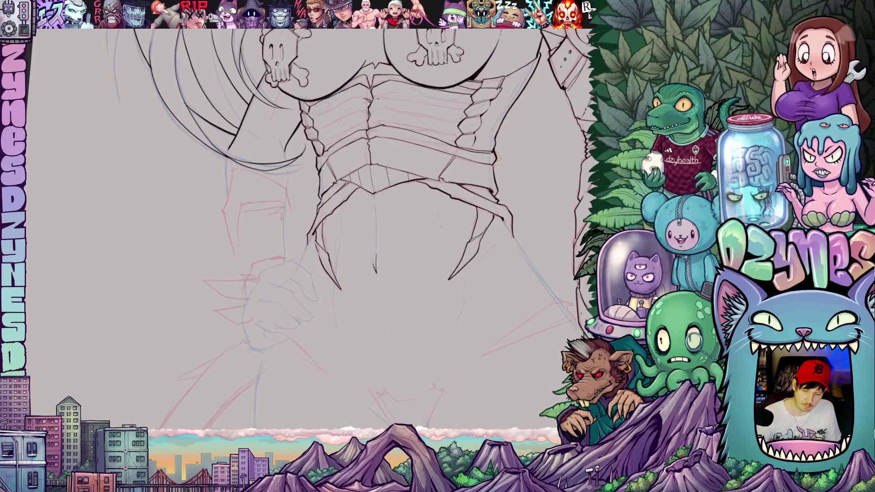
{"action": "left_click_drag", "start_coordinate": [376, 239], "coordinate": [376, 222]}
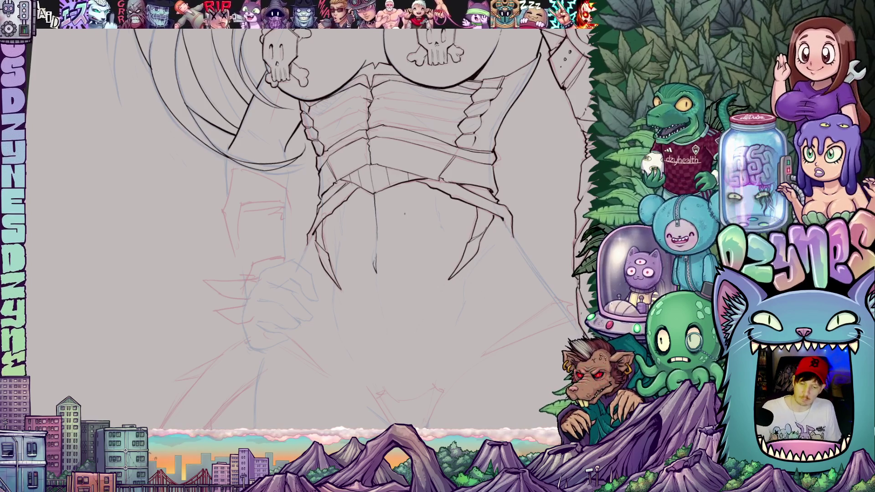
{"action": "scroll", "coordinate": [404, 213], "scroll_direction": "down", "scroll_amount": 5}
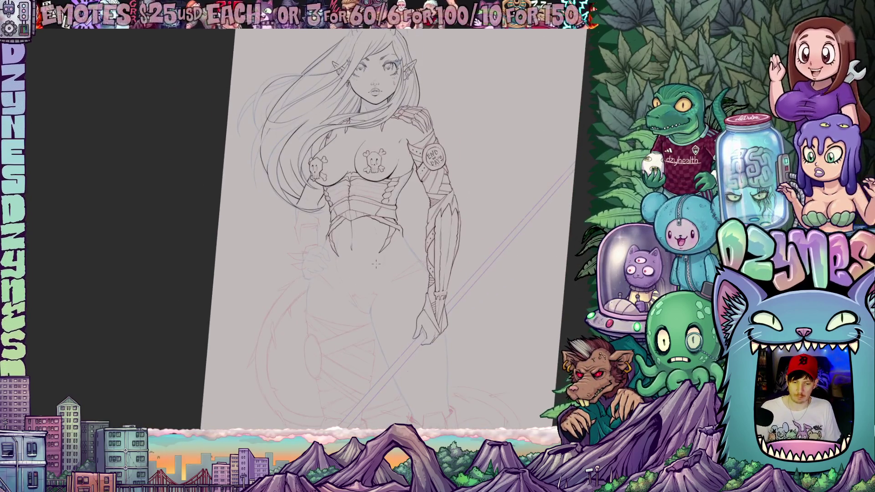
{"action": "scroll", "coordinate": [376, 264], "scroll_direction": "up", "scroll_amount": 5}
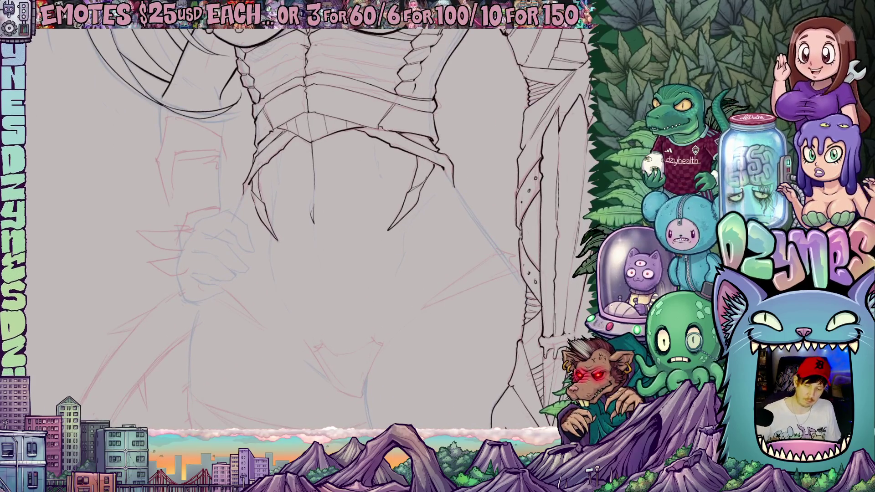
Ink the armored arm's outer contour down its length, plus a short line on the lower torso.
{"action": "left_click_drag", "start_coordinate": [275, 199], "coordinate": [275, 208]}
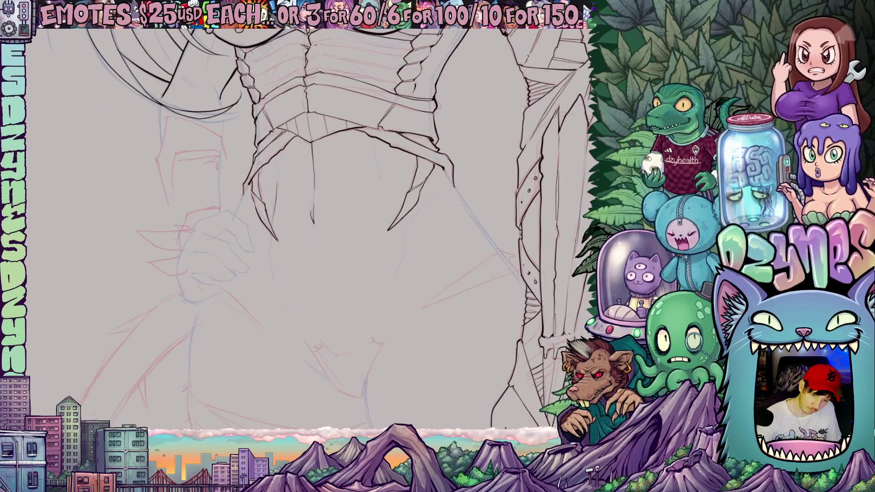
{"action": "left_click_drag", "start_coordinate": [271, 240], "coordinate": [270, 261]}
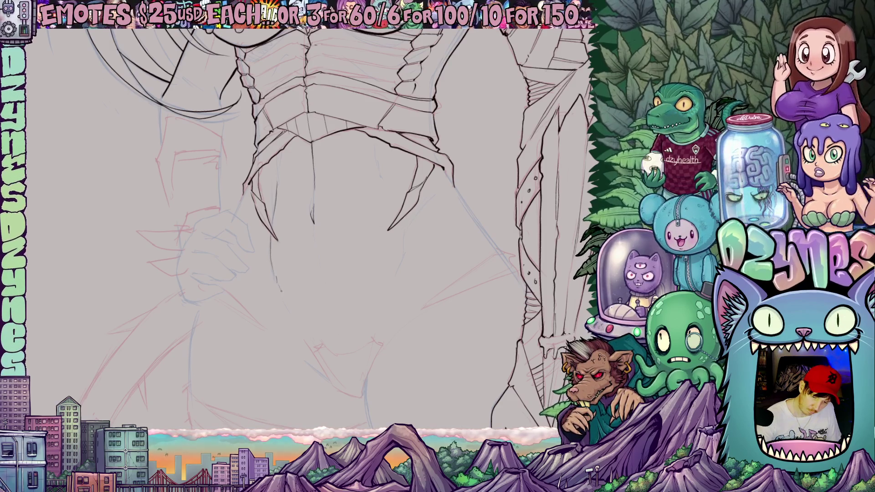
{"action": "scroll", "coordinate": [345, 372], "scroll_direction": "up", "scroll_amount": 2}
{"action": "mouse_move", "coordinate": [401, 272]}
{"action": "left_mouse_down"}
{"action": "mouse_move", "coordinate": [393, 298]}
{"action": "mouse_move", "coordinate": [400, 272]}
{"action": "left_mouse_up"}
{"action": "left_click_drag", "start_coordinate": [406, 242], "coordinate": [402, 259]}
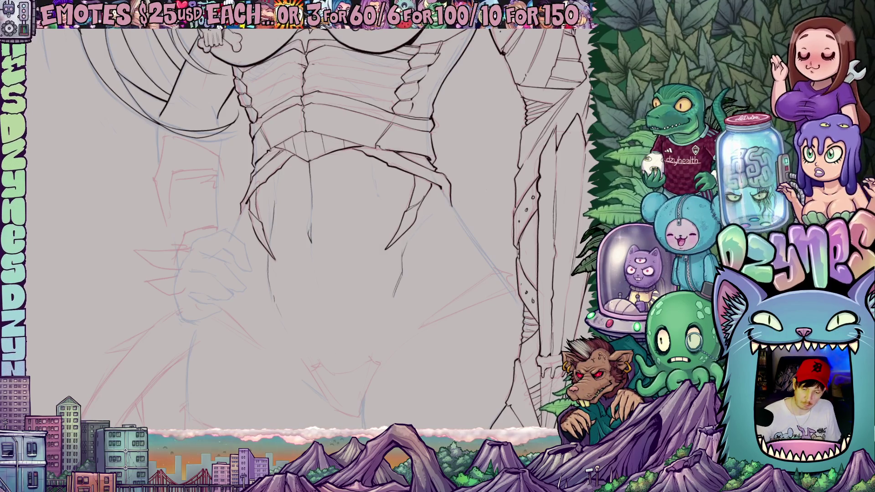
{"action": "scroll", "coordinate": [459, 201], "scroll_direction": "up", "scroll_amount": 5}
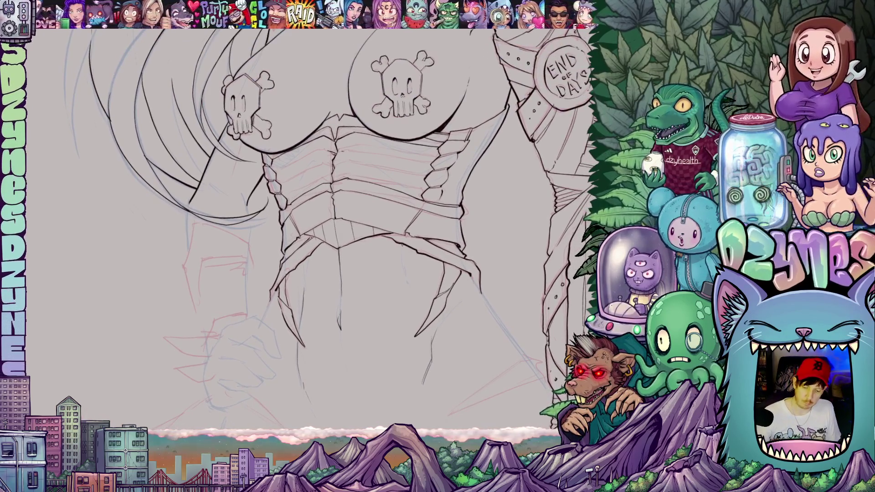
{"action": "left_click_drag", "start_coordinate": [403, 265], "coordinate": [406, 280]}
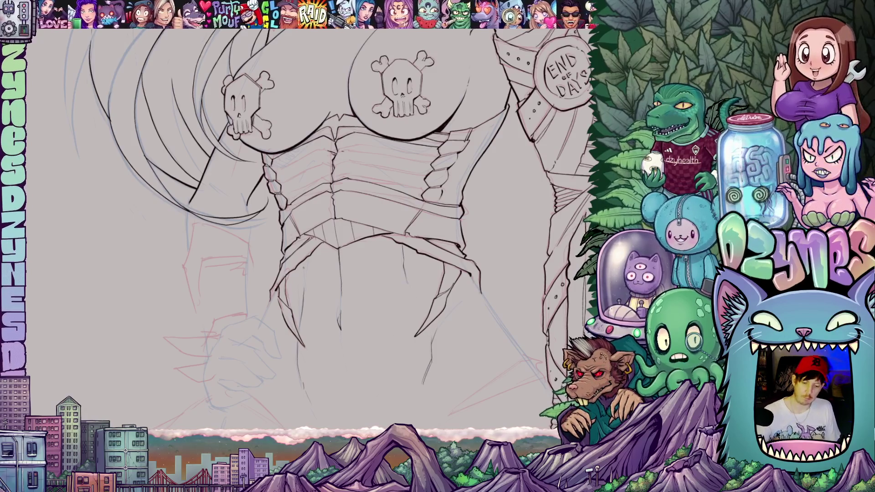
{"action": "left_click_drag", "start_coordinate": [302, 261], "coordinate": [305, 275]}
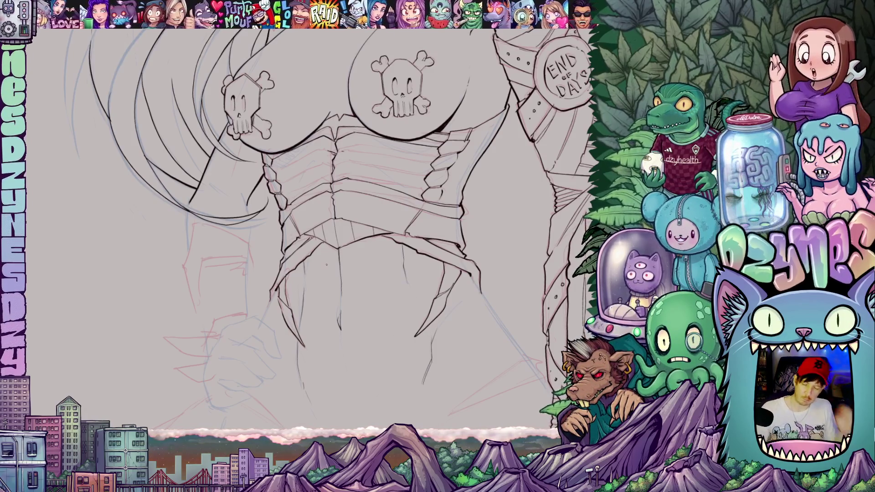
{"action": "scroll", "coordinate": [380, 274], "scroll_direction": "down", "scroll_amount": 4}
{"action": "mouse_move", "coordinate": [400, 342]}
{"action": "left_mouse_down"}
{"action": "mouse_move", "coordinate": [387, 375]}
{"action": "mouse_move", "coordinate": [396, 408]}
{"action": "mouse_move", "coordinate": [401, 401]}
{"action": "left_mouse_up"}
{"action": "scroll", "coordinate": [365, 228], "scroll_direction": "up", "scroll_amount": 5}
{"action": "scroll", "coordinate": [368, 196], "scroll_direction": "up", "scroll_amount": 1}
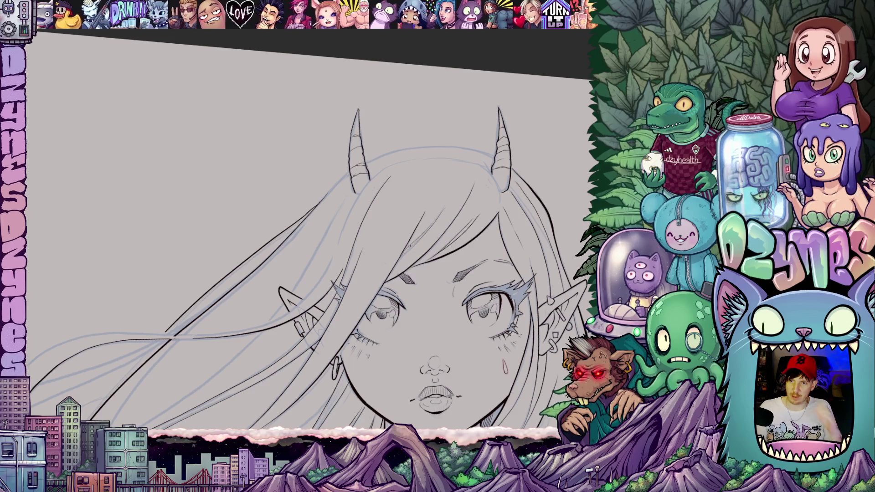
Trace the hair edge beside the left of the face in one stroke on a tilted canvas.
{"action": "left_click_drag", "start_coordinate": [435, 315], "coordinate": [314, 217]}
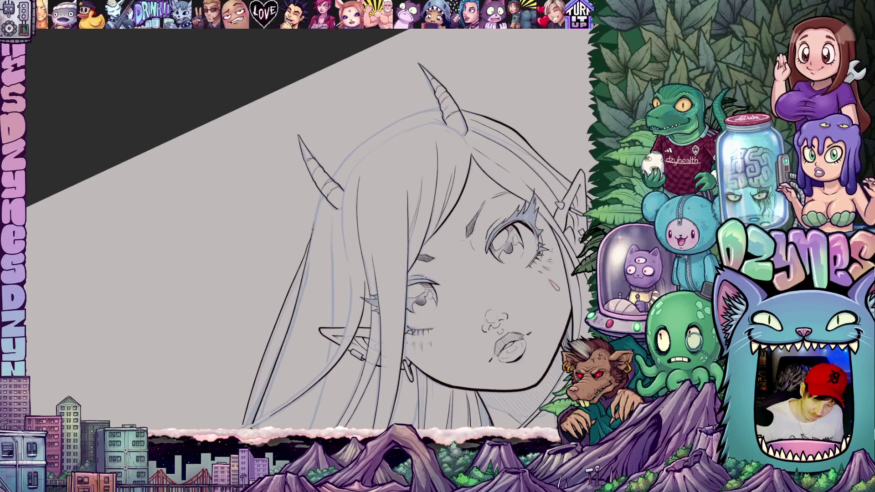
{"action": "left_click_drag", "start_coordinate": [319, 227], "coordinate": [251, 174]}
{"action": "mouse_move", "coordinate": [297, 220]}
{"action": "left_mouse_down"}
{"action": "mouse_move", "coordinate": [307, 176]}
{"action": "mouse_move", "coordinate": [358, 106]}
{"action": "mouse_move", "coordinate": [410, 293]}
{"action": "left_mouse_up"}
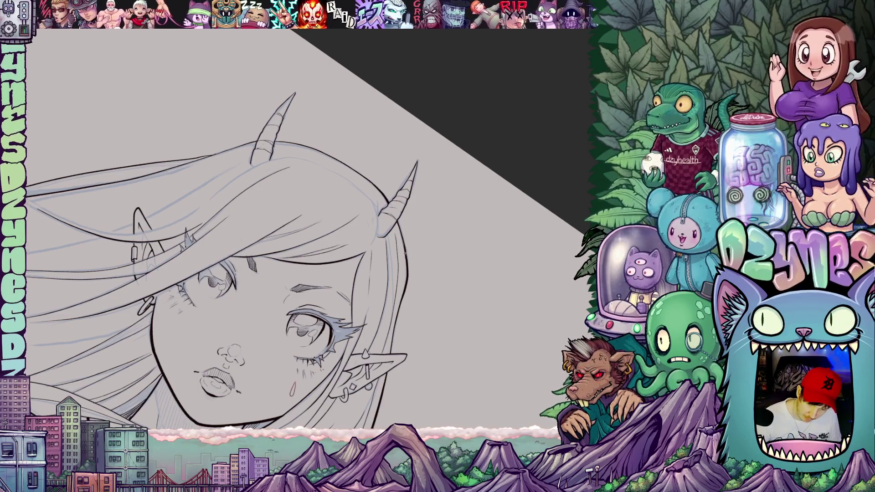
{"action": "scroll", "coordinate": [456, 188], "scroll_direction": "down", "scroll_amount": 3}
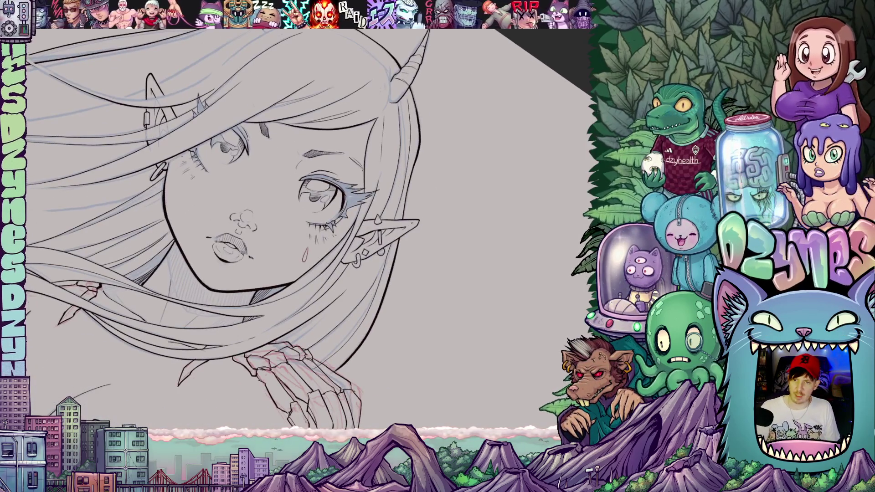
{"action": "scroll", "coordinate": [464, 198], "scroll_direction": "down", "scroll_amount": 5}
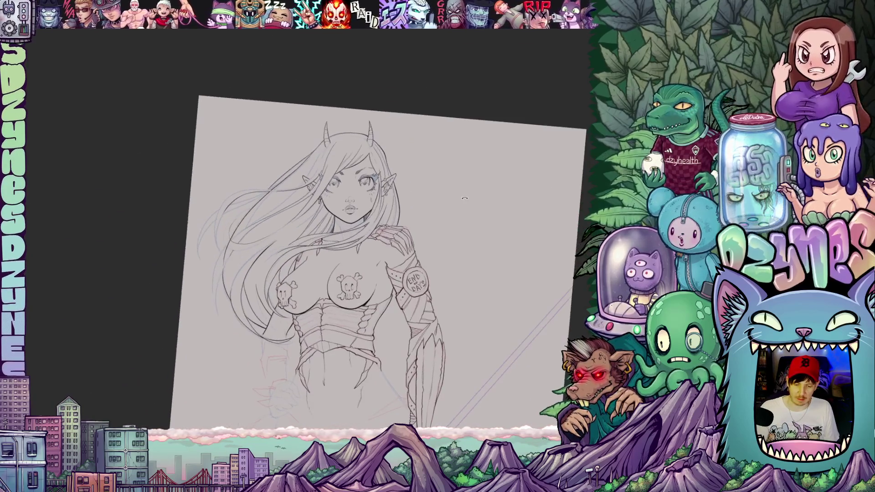
Zoom in and draw one thin pen stroke down the belly below the corset.
{"action": "scroll", "coordinate": [464, 198], "scroll_direction": "down", "scroll_amount": 5}
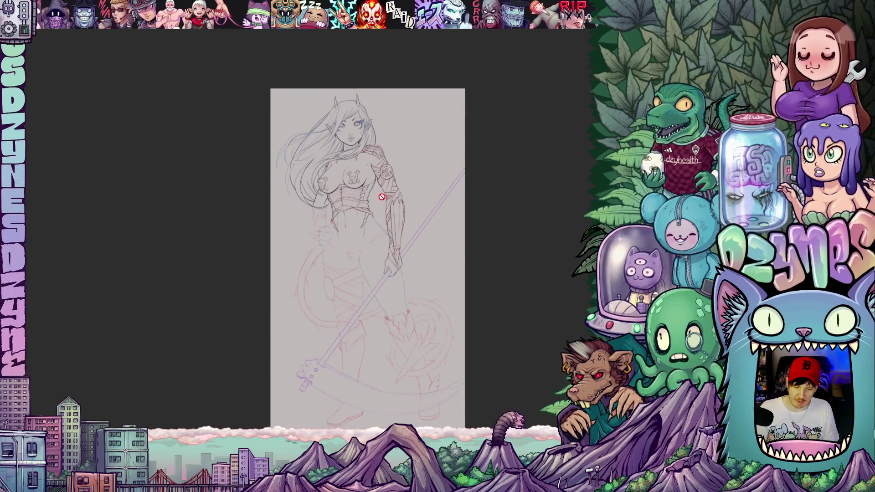
{"action": "scroll", "coordinate": [372, 209], "scroll_direction": "up", "scroll_amount": 5}
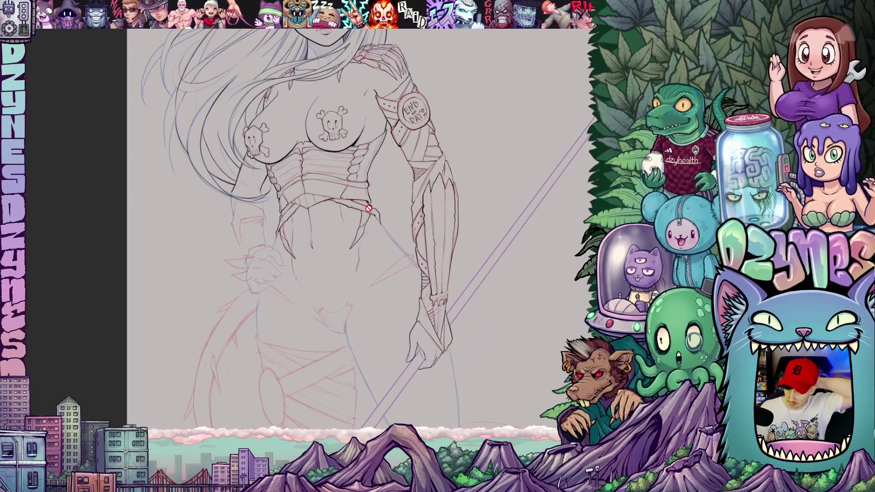
{"action": "scroll", "coordinate": [337, 272], "scroll_direction": "down", "scroll_amount": 2}
{"action": "scroll", "coordinate": [338, 271], "scroll_direction": "up", "scroll_amount": 2}
{"action": "scroll", "coordinate": [336, 242], "scroll_direction": "up", "scroll_amount": 2}
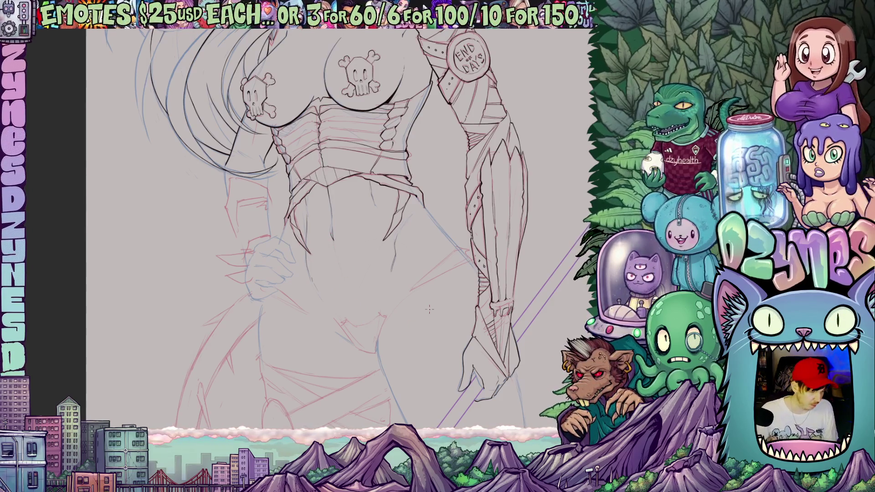
{"action": "left_click_drag", "start_coordinate": [331, 237], "coordinate": [352, 305]}
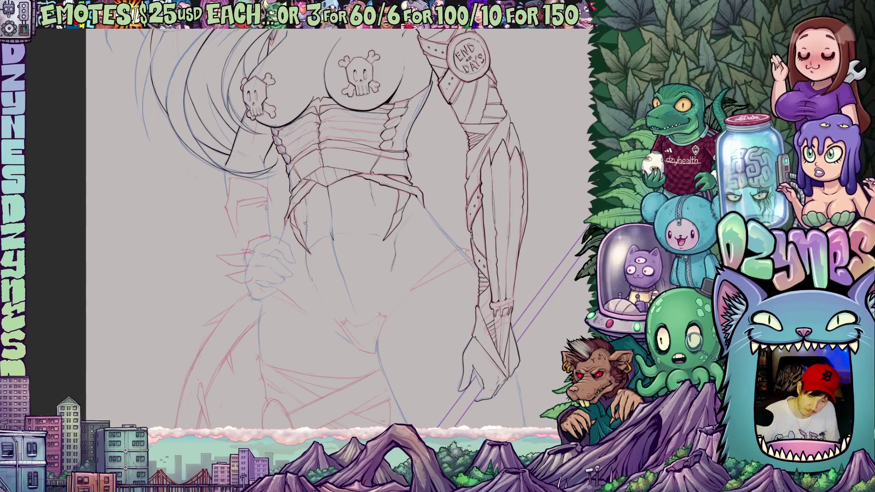
{"action": "scroll", "coordinate": [388, 256], "scroll_direction": "down", "scroll_amount": 3}
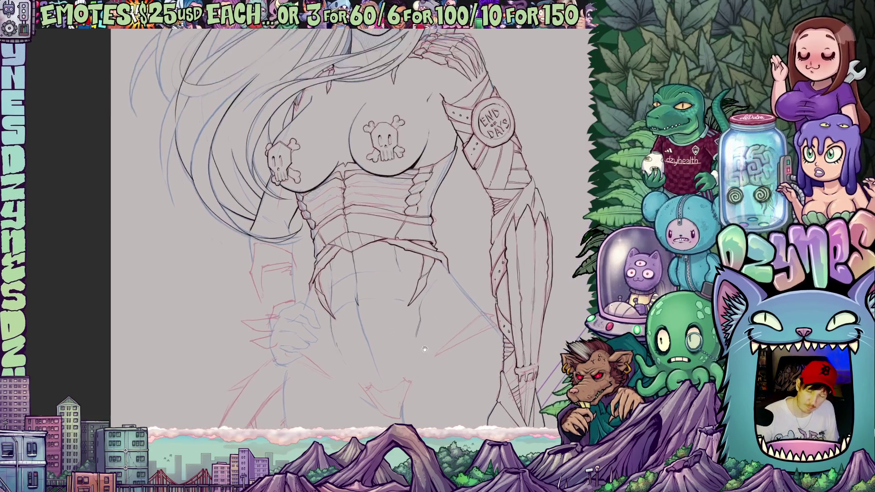
{"action": "scroll", "coordinate": [388, 256], "scroll_direction": "up", "scroll_amount": 3}
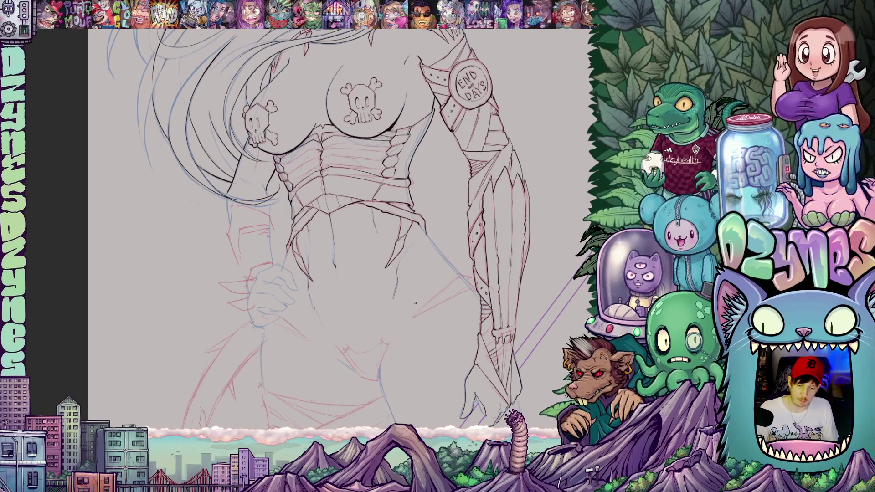
{"action": "scroll", "coordinate": [401, 307], "scroll_direction": "down", "scroll_amount": 5}
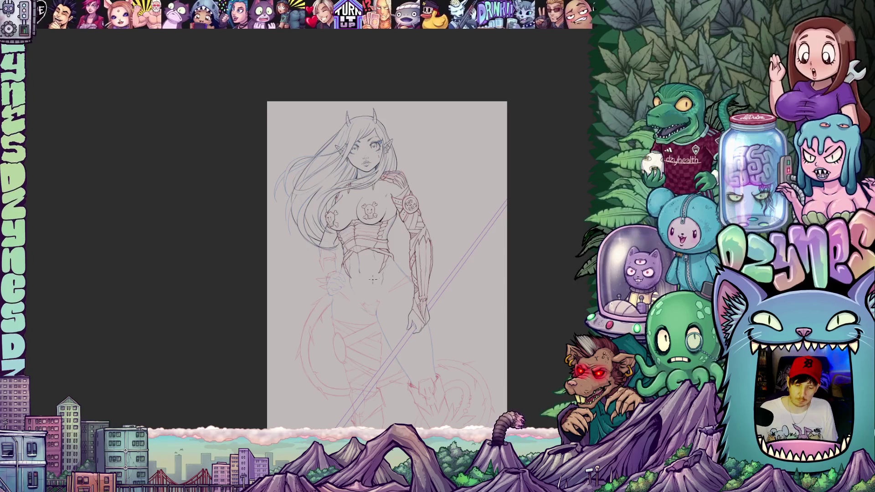
{"action": "scroll", "coordinate": [365, 266], "scroll_direction": "up", "scroll_amount": 5}
{"action": "scroll", "coordinate": [366, 266], "scroll_direction": "up", "scroll_amount": 3}
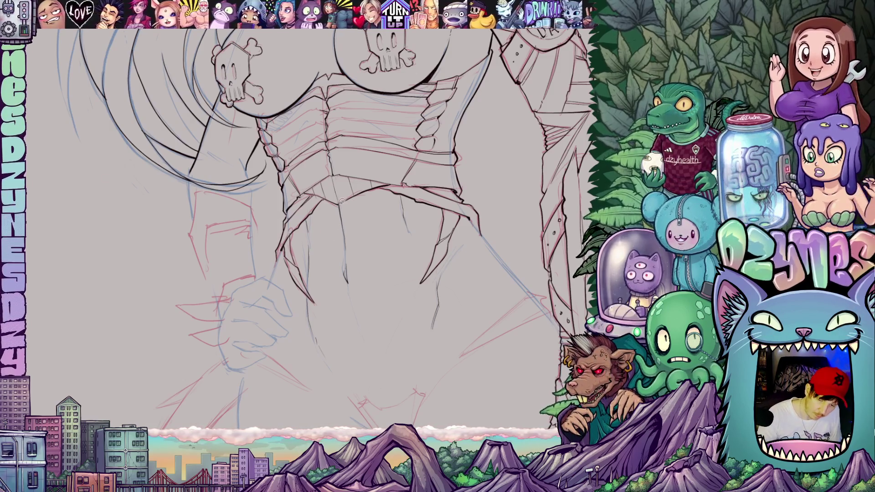
Lasso the thin belly stroke, nudge it slightly right with a transform, then deselect and fit the page.
{"action": "left_click_drag", "start_coordinate": [335, 243], "coordinate": [365, 246]}
{"action": "left_click_drag", "start_coordinate": [345, 205], "coordinate": [342, 205]}
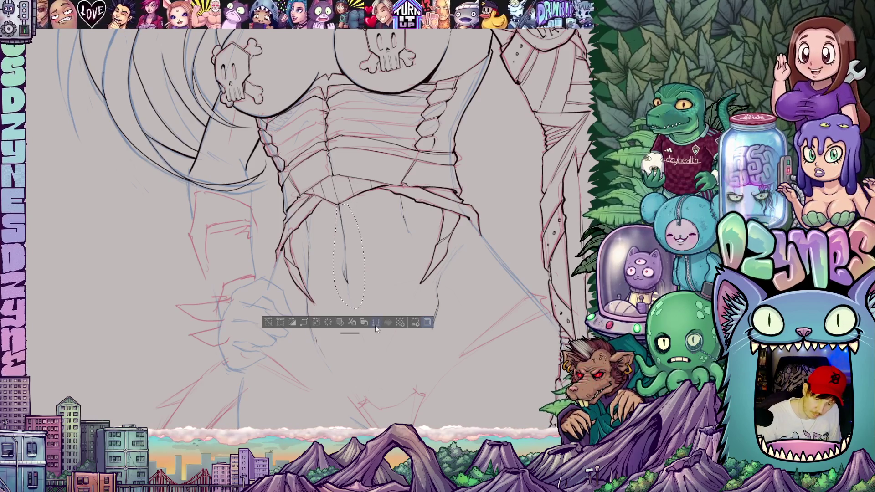
{"action": "key", "text": "ctrl+t"}
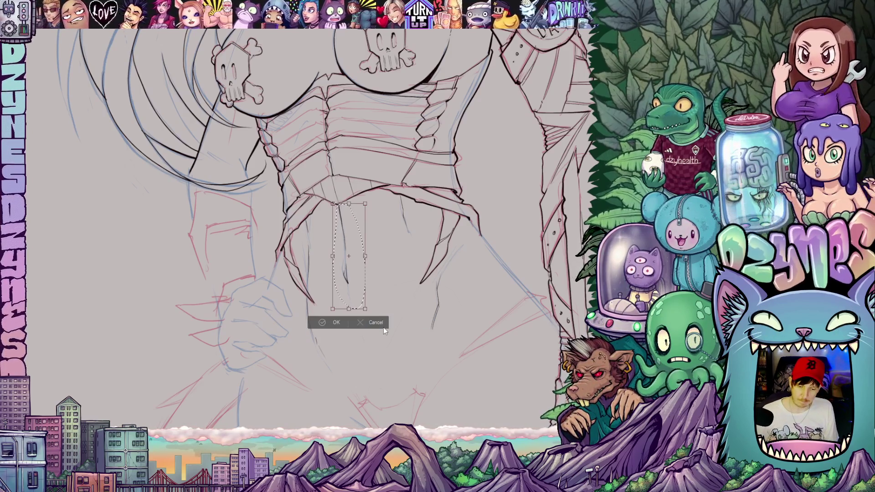
{"action": "key", "text": "Right"}
{"action": "key", "text": "Right"}
{"action": "key", "text": "Right"}
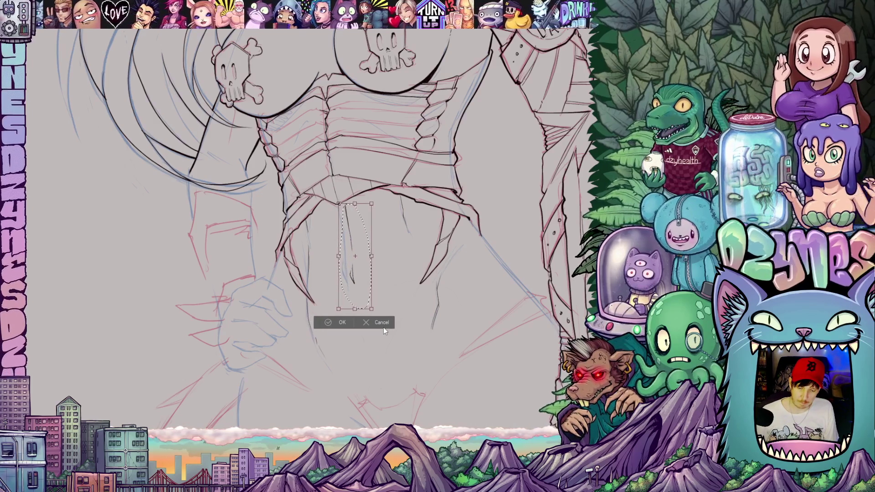
{"action": "key", "text": "Left"}
{"action": "key", "text": "Left"}
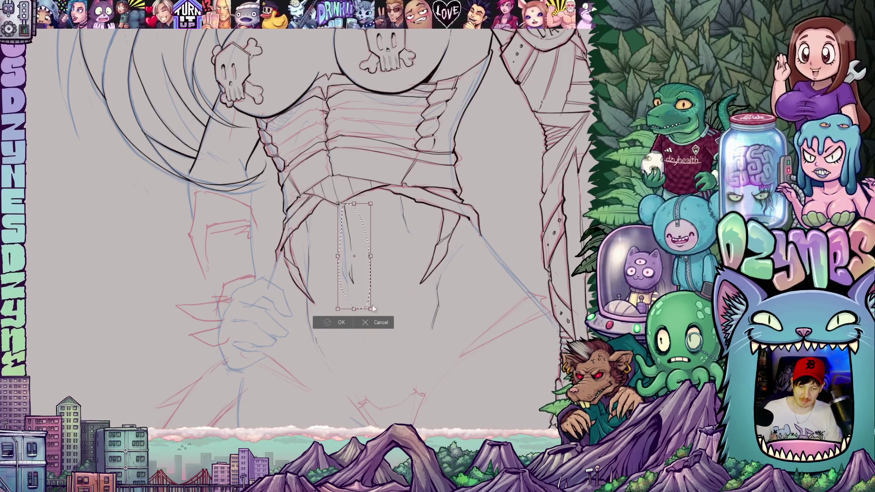
{"action": "left_click", "coordinate": [340, 321]}
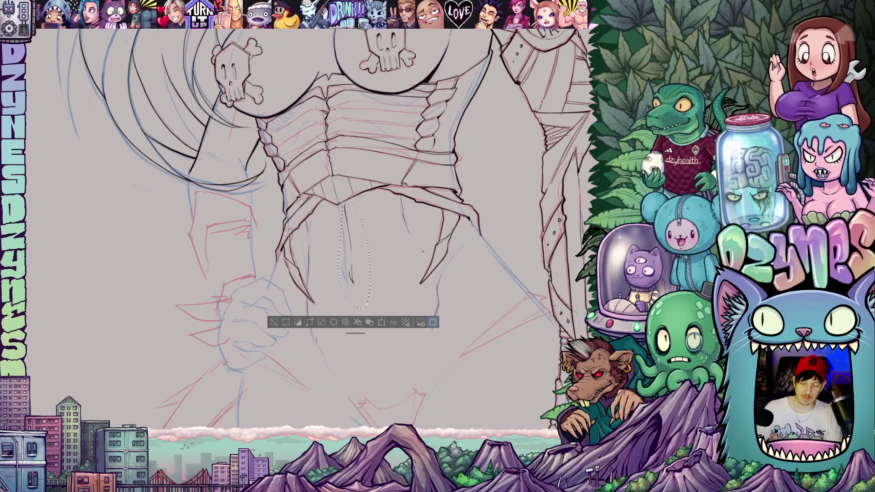
{"action": "key", "text": "ctrl+d"}
{"action": "key", "text": "ctrl+0"}
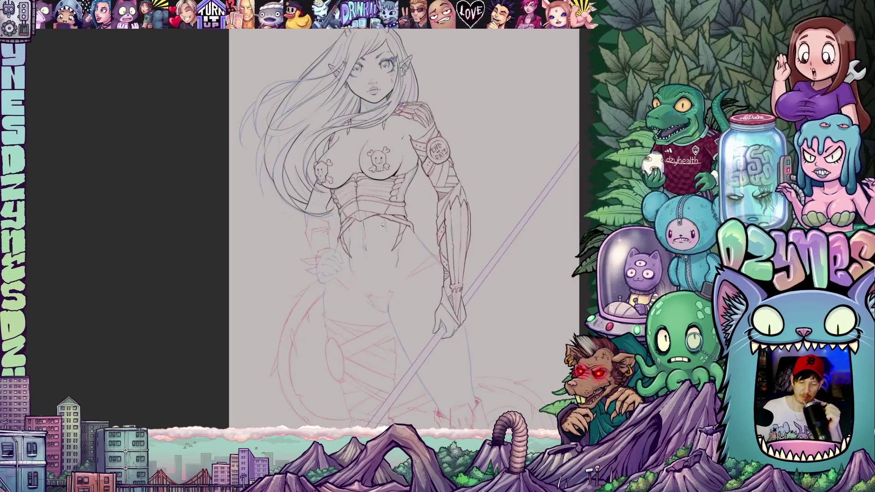
{"action": "scroll", "coordinate": [383, 224], "scroll_direction": "down", "scroll_amount": 2}
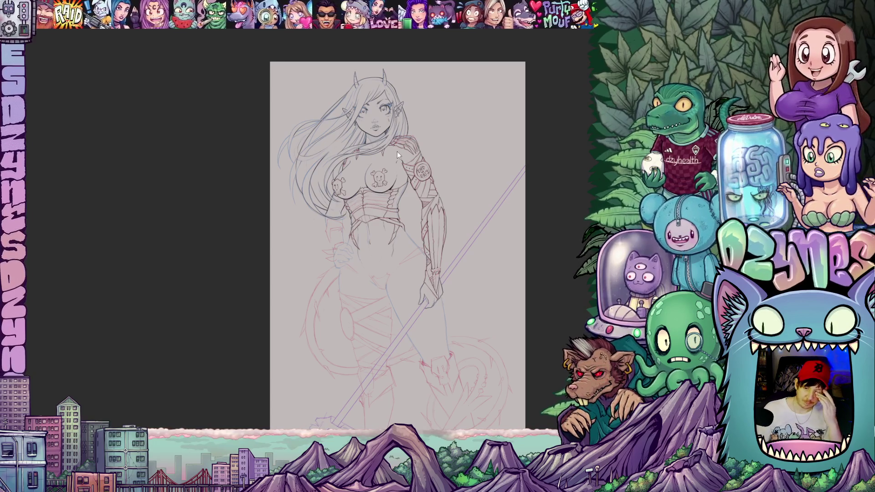
Ink a hair strand curving down beside the chest over the blue sketch.
{"action": "scroll", "coordinate": [306, 150], "scroll_direction": "up", "scroll_amount": 5}
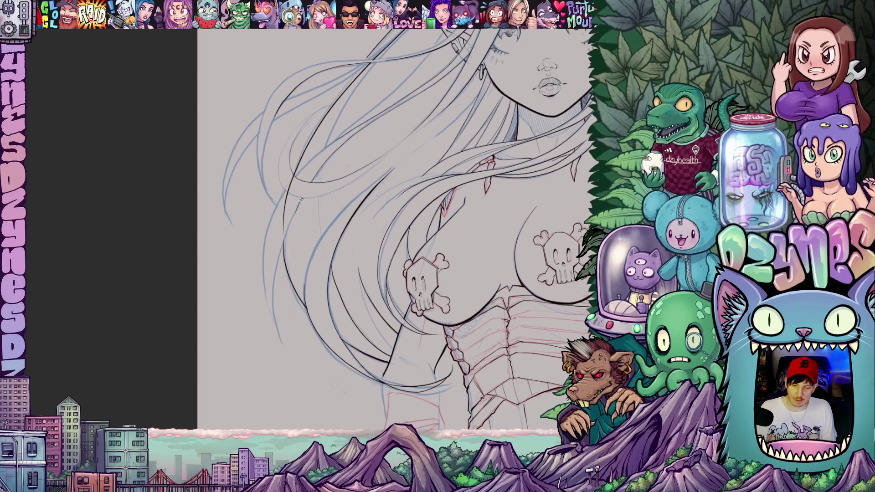
{"action": "scroll", "coordinate": [301, 197], "scroll_direction": "up", "scroll_amount": 2}
{"action": "left_click_drag", "start_coordinate": [301, 197], "coordinate": [379, 231]}
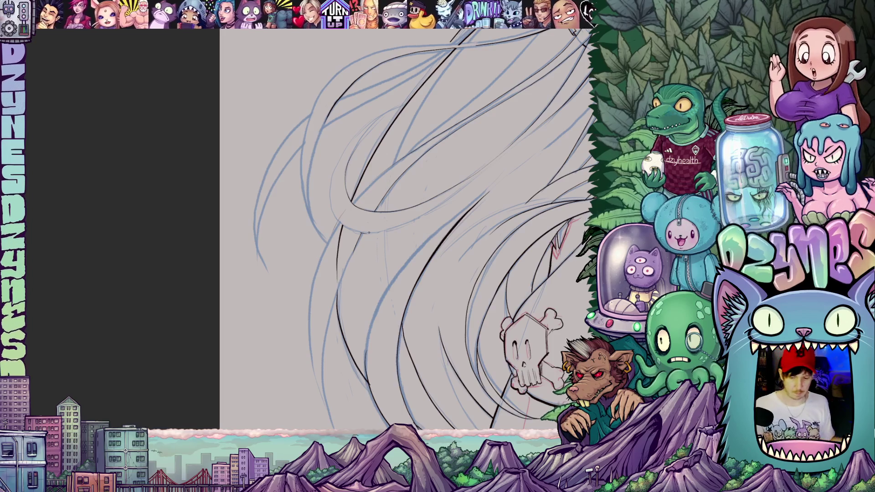
{"action": "left_click_drag", "start_coordinate": [391, 228], "coordinate": [314, 296]}
{"action": "left_click_drag", "start_coordinate": [279, 187], "coordinate": [329, 138]}
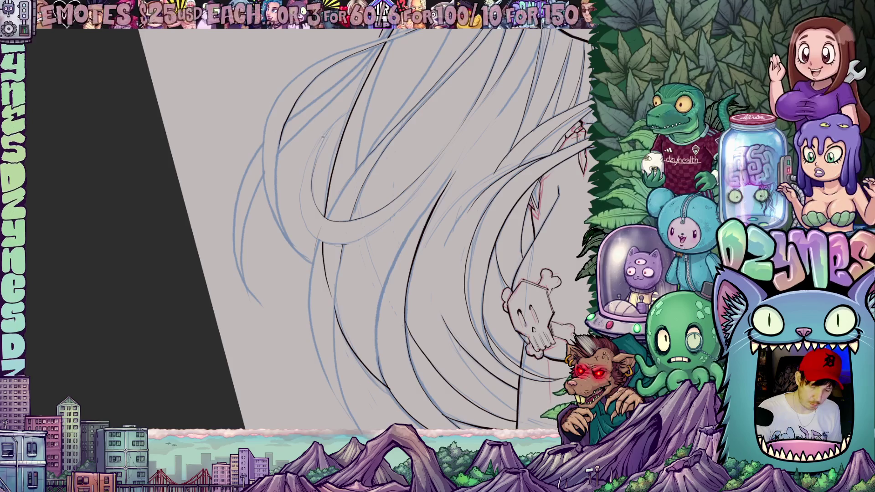
{"action": "mouse_move", "coordinate": [325, 131]}
{"action": "left_mouse_down"}
{"action": "mouse_move", "coordinate": [301, 191]}
{"action": "mouse_move", "coordinate": [303, 216]}
{"action": "mouse_move", "coordinate": [323, 240]}
{"action": "mouse_move", "coordinate": [376, 230]}
{"action": "mouse_move", "coordinate": [444, 154]}
{"action": "left_mouse_up"}
Ink another curving hair strand toward the chest, extending it up-right and downward.
{"action": "left_click_drag", "start_coordinate": [554, 135], "coordinate": [472, 235]}
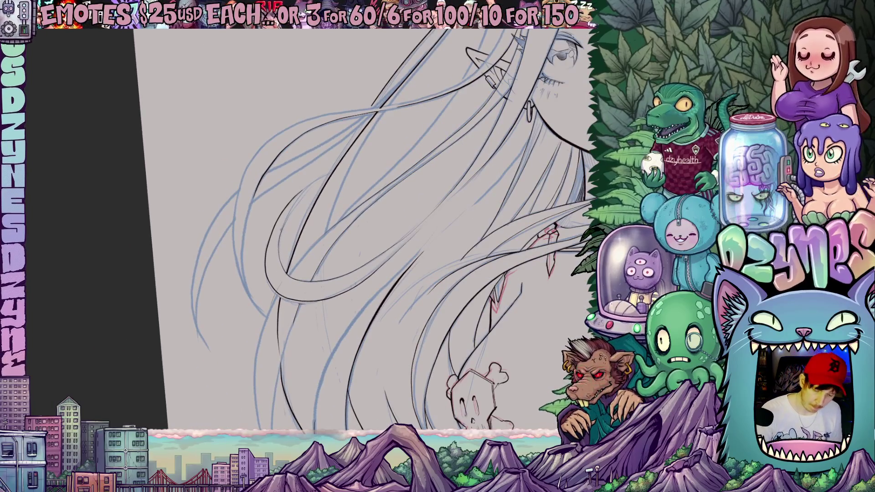
{"action": "mouse_move", "coordinate": [280, 229]}
{"action": "left_mouse_down"}
{"action": "mouse_move", "coordinate": [304, 190]}
{"action": "mouse_move", "coordinate": [336, 167]}
{"action": "left_mouse_up"}
{"action": "left_click_drag", "start_coordinate": [361, 197], "coordinate": [410, 173]}
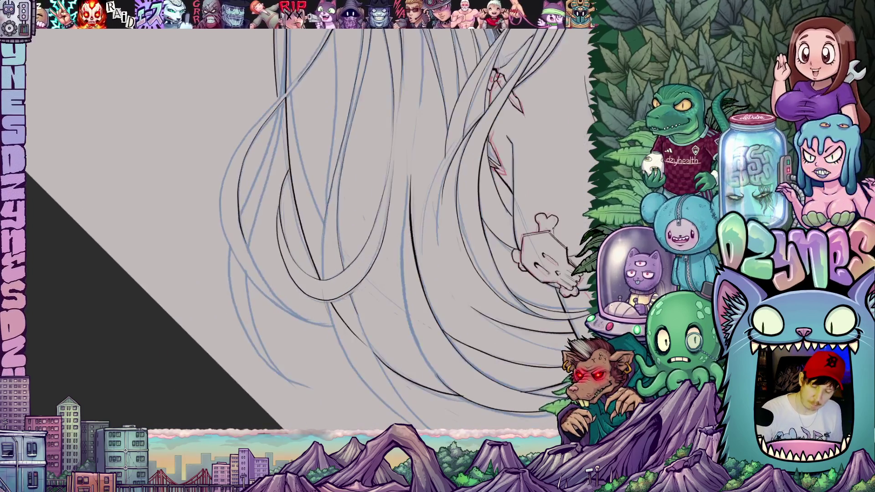
{"action": "left_click_drag", "start_coordinate": [287, 181], "coordinate": [277, 212]}
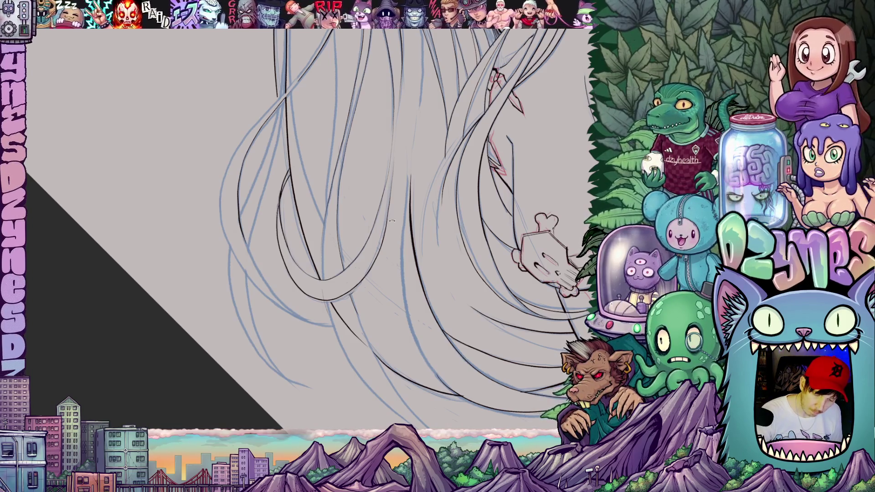
{"action": "left_click_drag", "start_coordinate": [380, 225], "coordinate": [431, 354]}
{"action": "scroll", "coordinate": [351, 227], "scroll_direction": "down", "scroll_amount": 5}
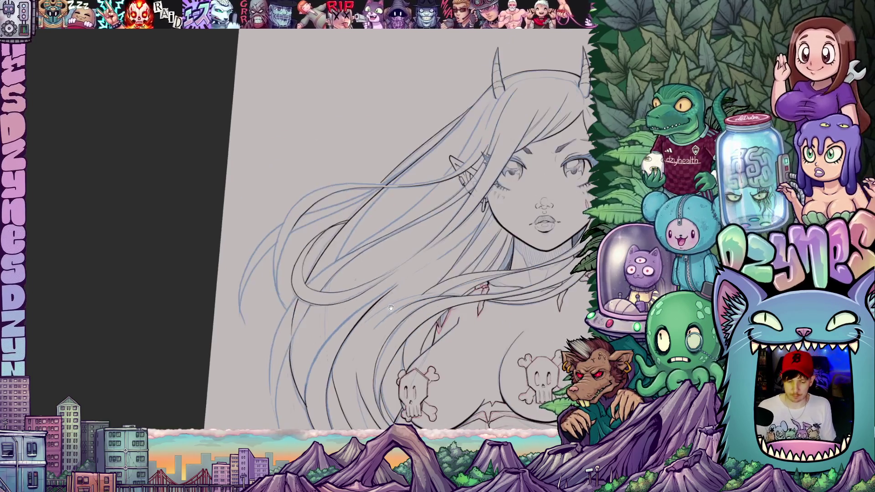
Erase the stray ink segment under the chest curve.
{"action": "scroll", "coordinate": [351, 228], "scroll_direction": "up", "scroll_amount": 4}
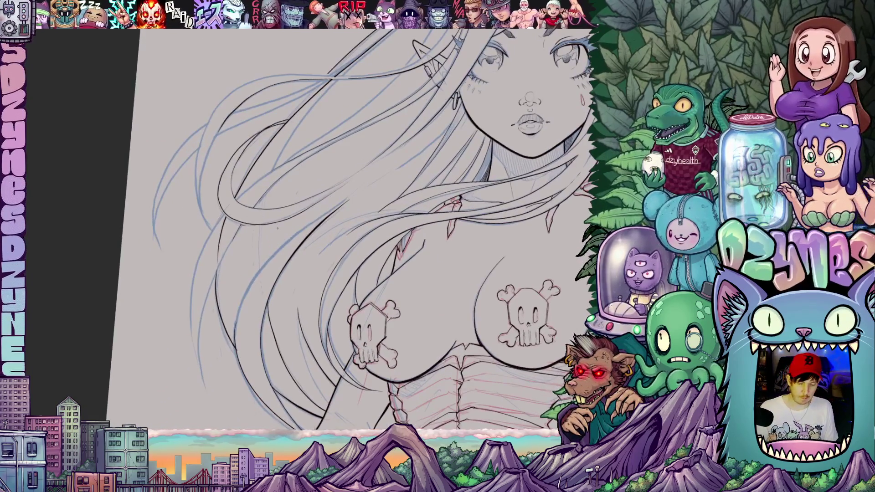
{"action": "left_click_drag", "start_coordinate": [319, 227], "coordinate": [413, 198]}
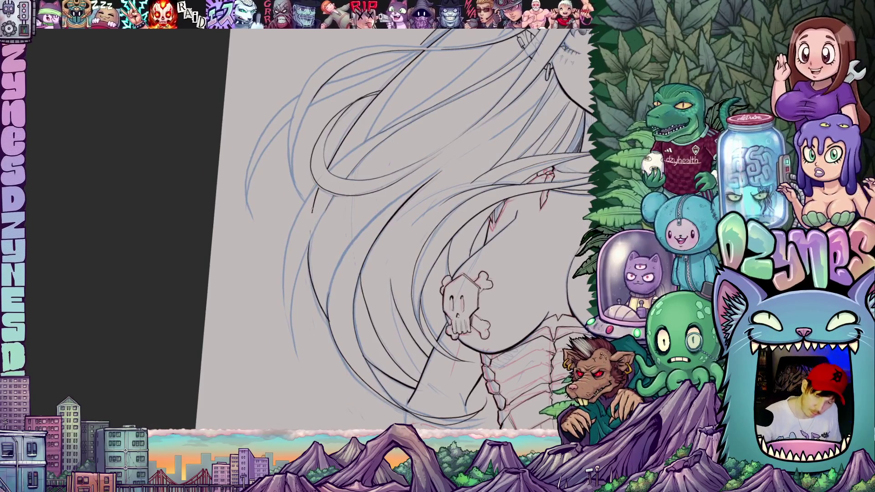
{"action": "left_click_drag", "start_coordinate": [313, 209], "coordinate": [317, 192]}
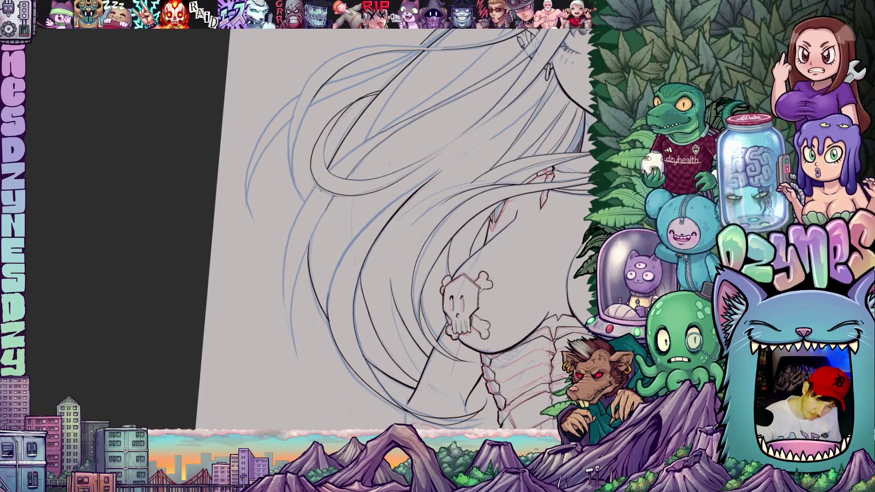
Ink a long hair strand down the figure's side beside the skull pasties, plus the hair's left edge.
{"action": "left_click_drag", "start_coordinate": [334, 225], "coordinate": [190, 184]}
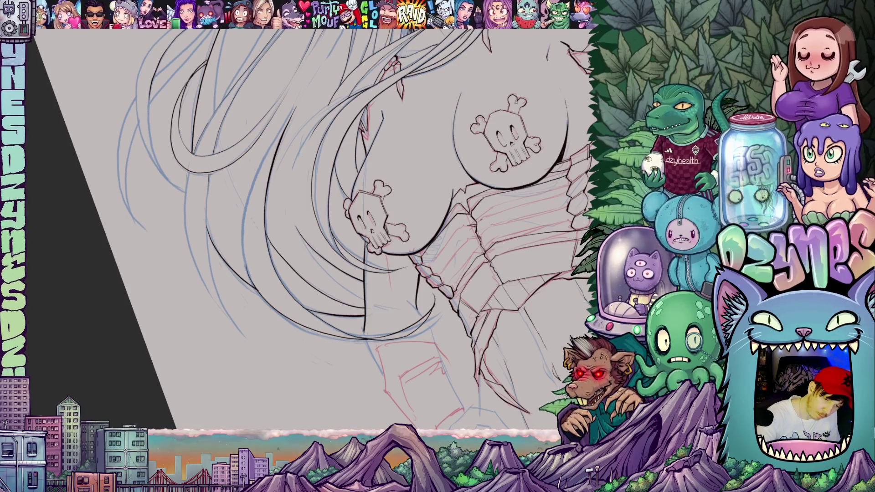
{"action": "mouse_move", "coordinate": [188, 170]}
{"action": "left_mouse_down"}
{"action": "mouse_move", "coordinate": [186, 232]}
{"action": "mouse_move", "coordinate": [195, 273]}
{"action": "mouse_move", "coordinate": [221, 312]}
{"action": "mouse_move", "coordinate": [248, 338]}
{"action": "mouse_move", "coordinate": [315, 349]}
{"action": "mouse_move", "coordinate": [265, 382]}
{"action": "left_mouse_up"}
{"action": "mouse_move", "coordinate": [220, 302]}
{"action": "left_mouse_down"}
{"action": "mouse_move", "coordinate": [192, 244]}
{"action": "mouse_move", "coordinate": [219, 205]}
{"action": "mouse_move", "coordinate": [219, 157]}
{"action": "mouse_move", "coordinate": [203, 156]}
{"action": "mouse_move", "coordinate": [196, 216]}
{"action": "mouse_move", "coordinate": [209, 264]}
{"action": "left_mouse_up"}
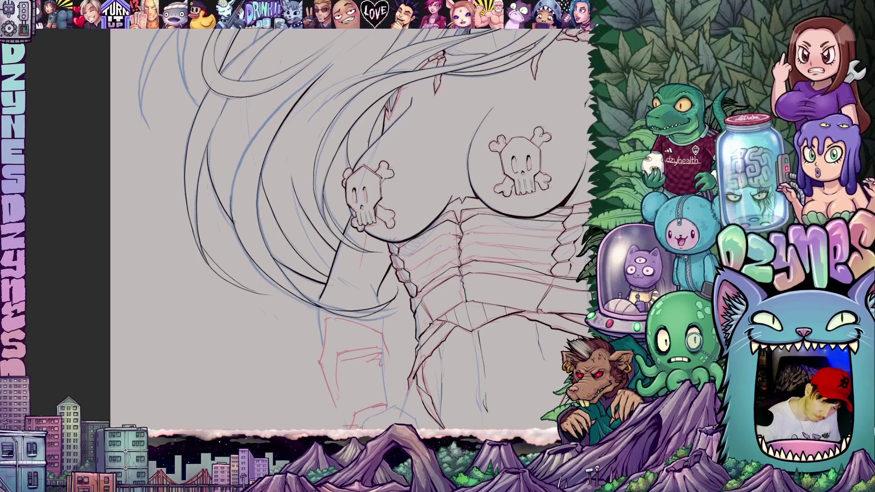
Ink three more hair strands running past the chest along the blue sketch lines.
{"action": "mouse_move", "coordinate": [350, 228]}
{"action": "left_mouse_down"}
{"action": "mouse_move", "coordinate": [366, 285]}
{"action": "mouse_move", "coordinate": [396, 264]}
{"action": "left_mouse_up"}
{"action": "left_click_drag", "start_coordinate": [327, 262], "coordinate": [358, 277]}
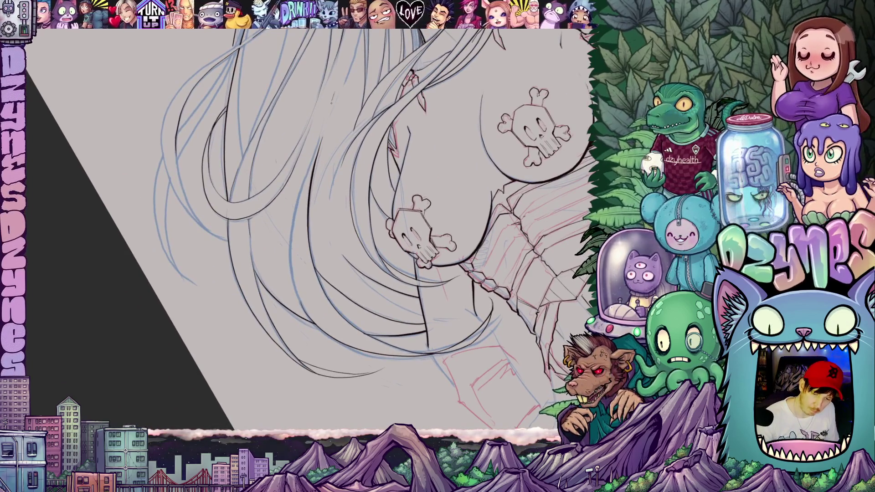
{"action": "mouse_move", "coordinate": [322, 127]}
{"action": "left_mouse_down"}
{"action": "mouse_move", "coordinate": [291, 224]}
{"action": "mouse_move", "coordinate": [300, 305]}
{"action": "left_mouse_up"}
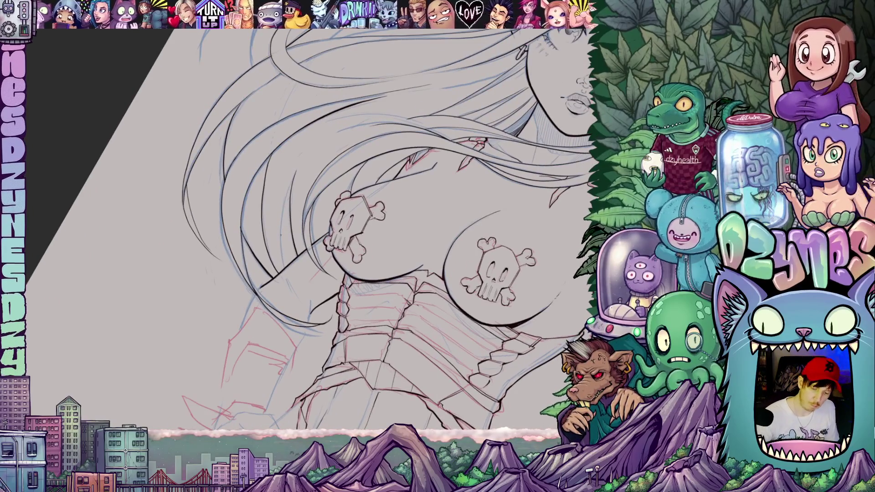
{"action": "left_click_drag", "start_coordinate": [292, 175], "coordinate": [281, 264]}
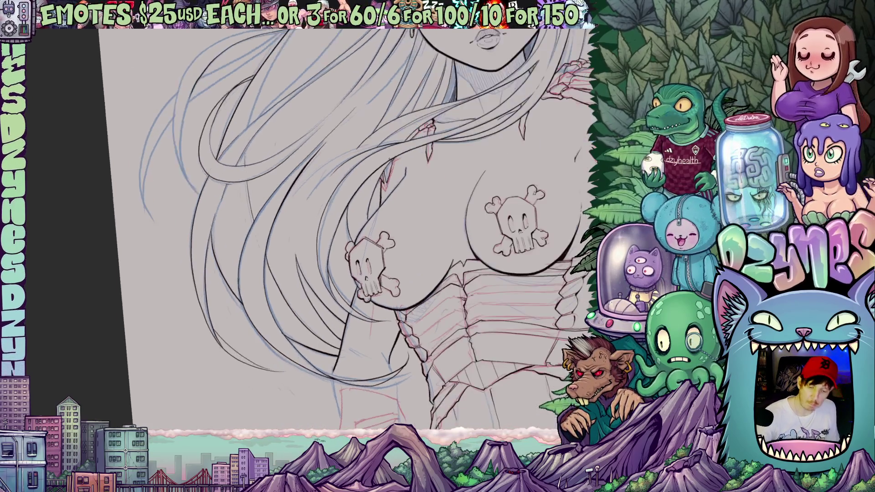
{"action": "left_click_drag", "start_coordinate": [248, 225], "coordinate": [293, 130]}
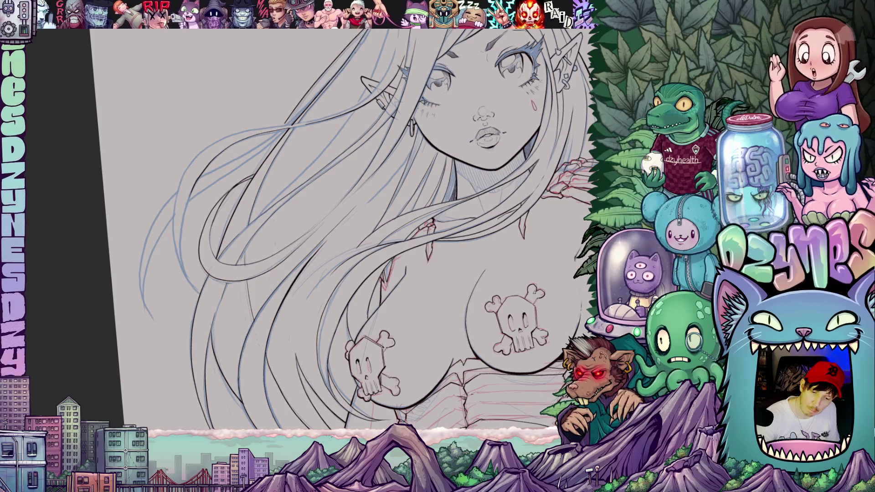
Ink a short line near the elf's ear and a hair strand running down-left.
{"action": "left_click_drag", "start_coordinate": [417, 93], "coordinate": [377, 134]}
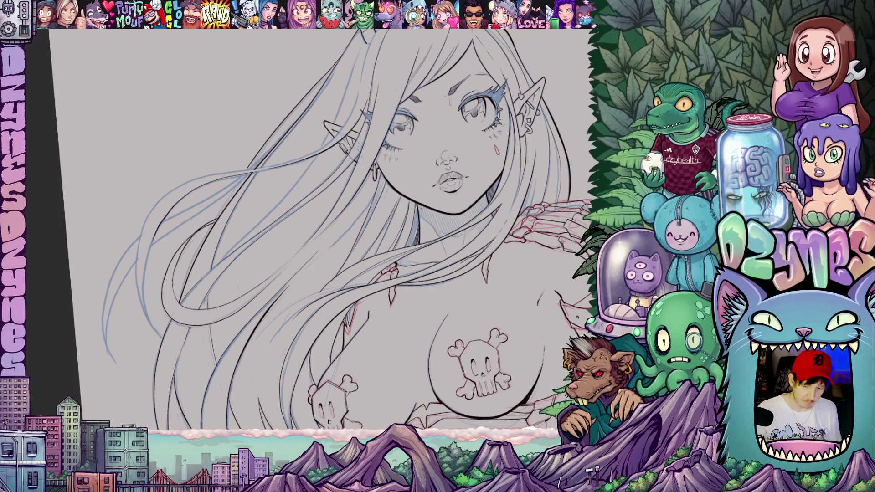
{"action": "mouse_move", "coordinate": [363, 261]}
{"action": "left_mouse_down"}
{"action": "mouse_move", "coordinate": [462, 218]}
{"action": "mouse_move", "coordinate": [442, 257]}
{"action": "left_mouse_up"}
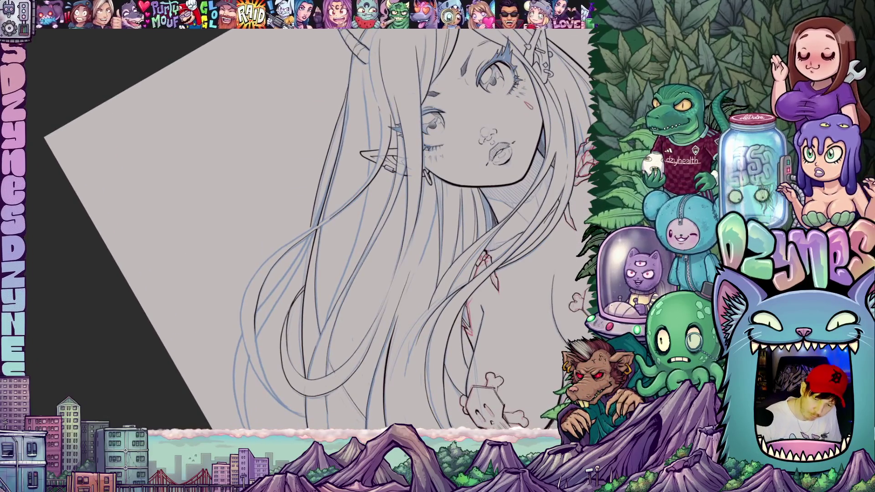
{"action": "left_click_drag", "start_coordinate": [381, 142], "coordinate": [377, 162]}
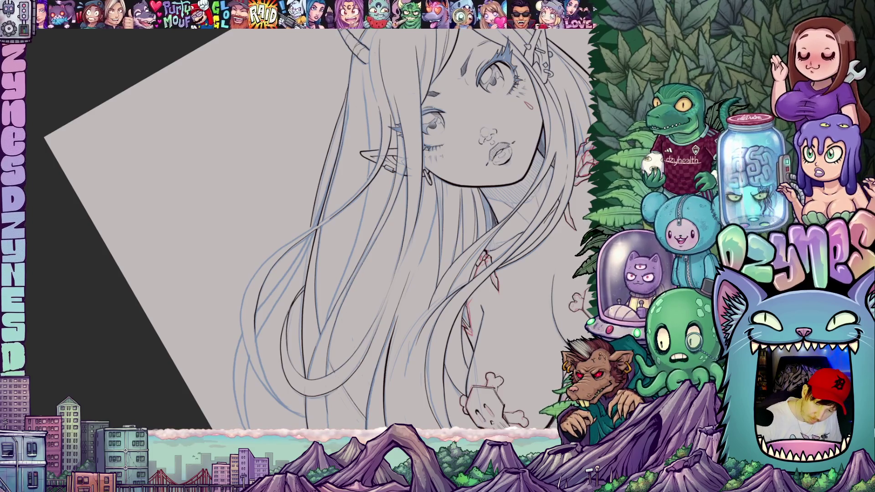
{"action": "mouse_move", "coordinate": [287, 245]}
{"action": "left_mouse_down"}
{"action": "mouse_move", "coordinate": [244, 299]}
{"action": "mouse_move", "coordinate": [241, 332]}
{"action": "mouse_move", "coordinate": [267, 390]}
{"action": "left_mouse_up"}
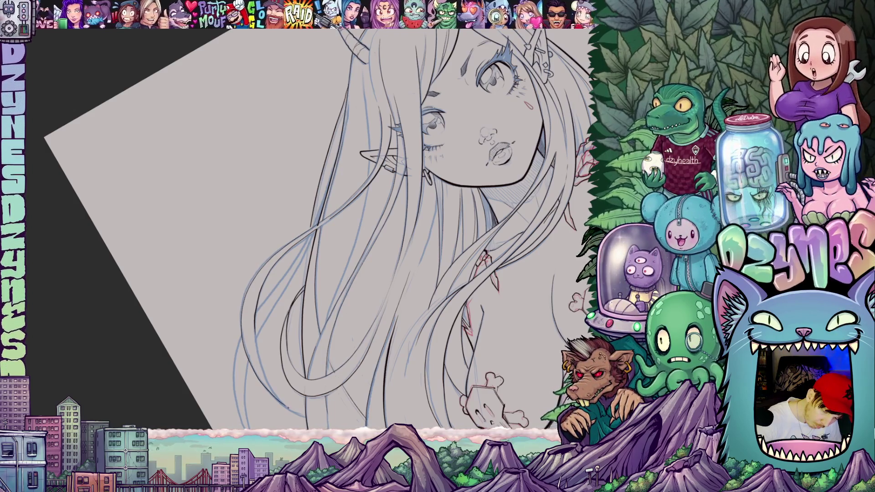
Ink a downward strand in the lower hair and extend it with short marks.
{"action": "left_click_drag", "start_coordinate": [476, 304], "coordinate": [355, 209]}
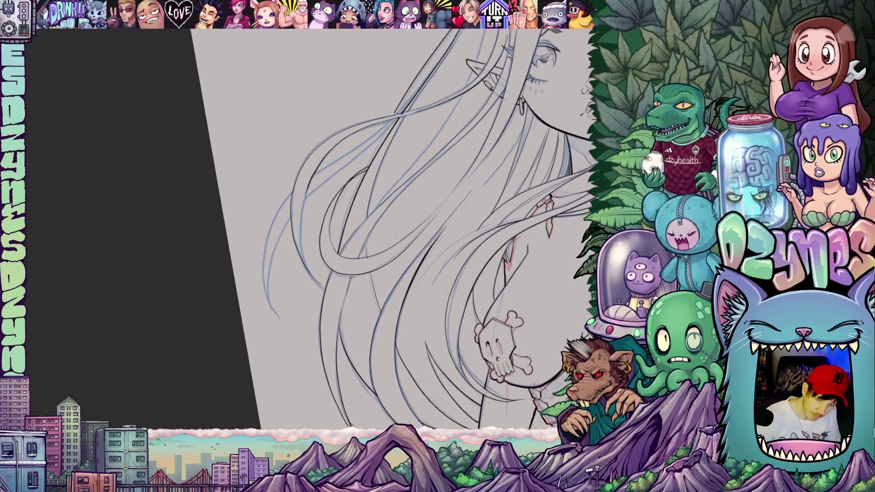
{"action": "left_click_drag", "start_coordinate": [304, 191], "coordinate": [302, 261]}
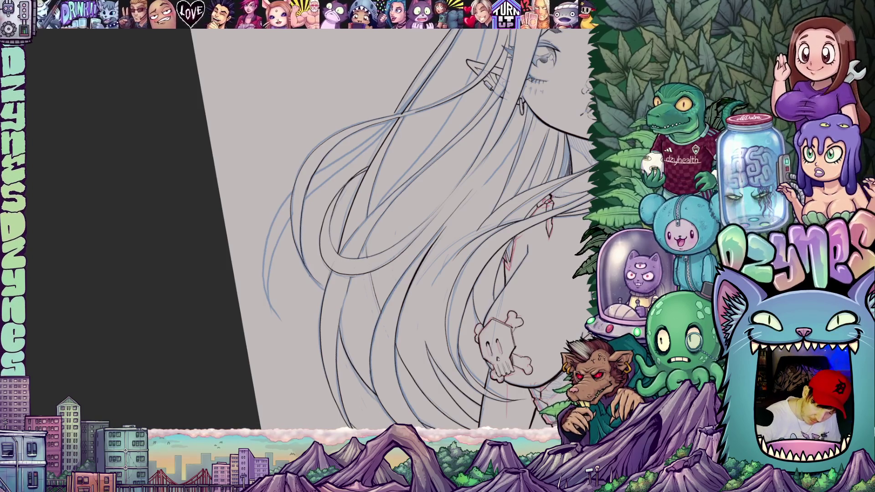
{"action": "left_click_drag", "start_coordinate": [461, 266], "coordinate": [338, 326]}
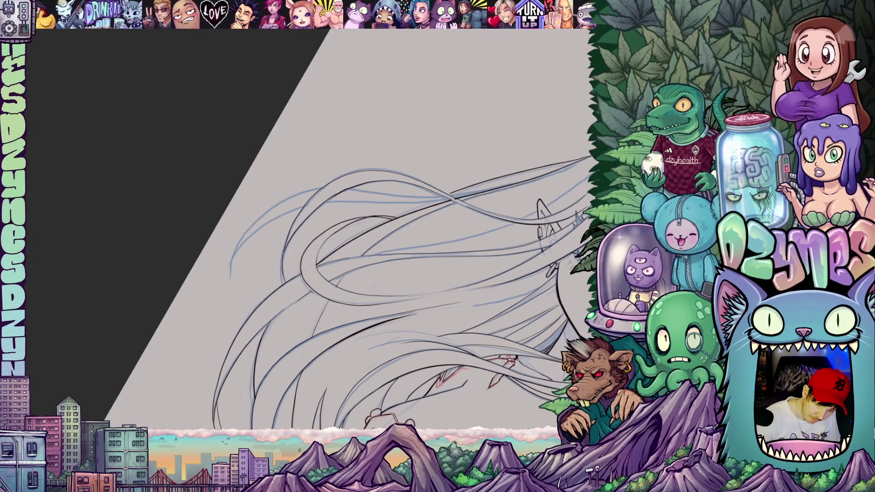
{"action": "left_click_drag", "start_coordinate": [284, 250], "coordinate": [288, 282]}
{"action": "left_click_drag", "start_coordinate": [284, 250], "coordinate": [286, 271]}
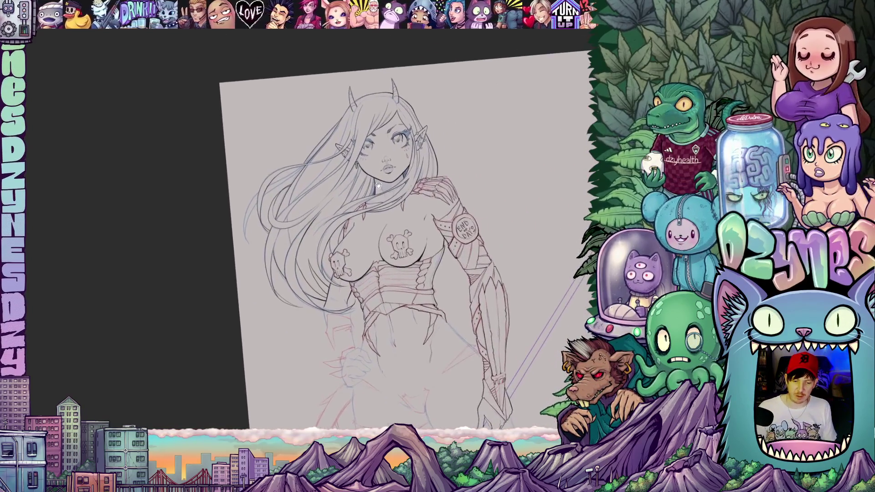
Pan and rotate around the inked torso and armor, then fit the whole drawing upright.
{"action": "left_click_drag", "start_coordinate": [356, 198], "coordinate": [416, 153]}
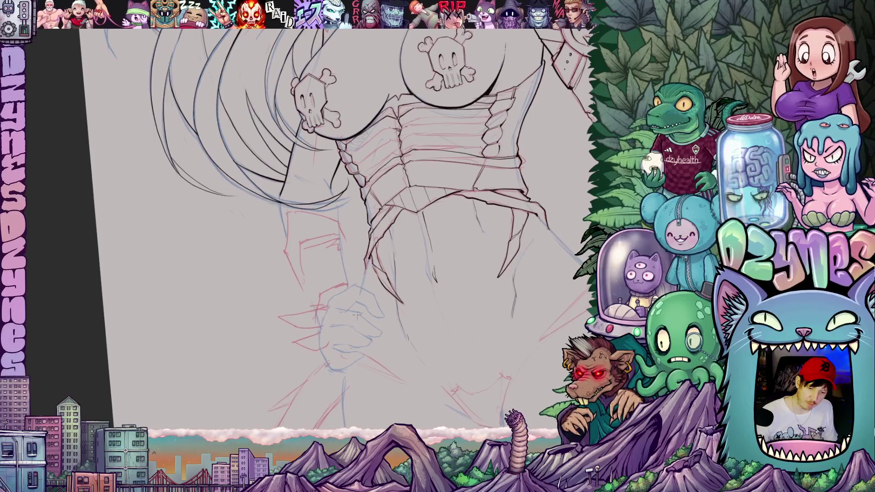
{"action": "left_click_drag", "start_coordinate": [429, 285], "coordinate": [370, 329]}
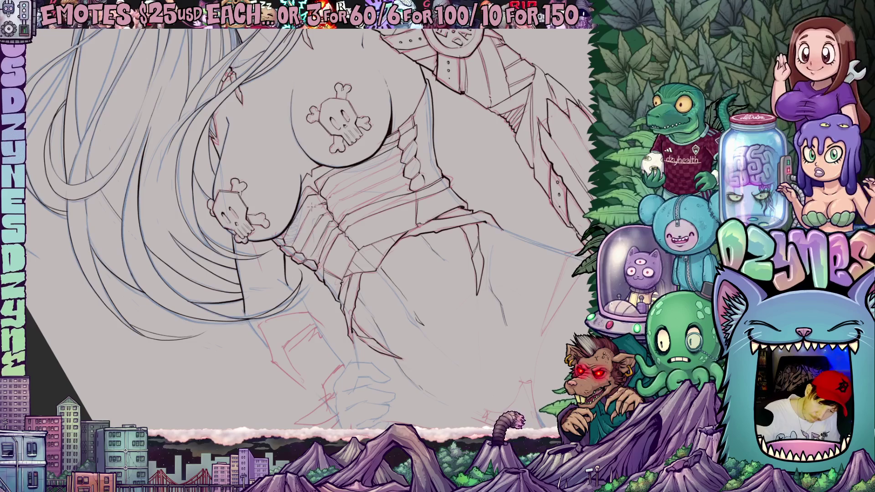
{"action": "scroll", "coordinate": [470, 218], "scroll_direction": "down", "scroll_amount": 5}
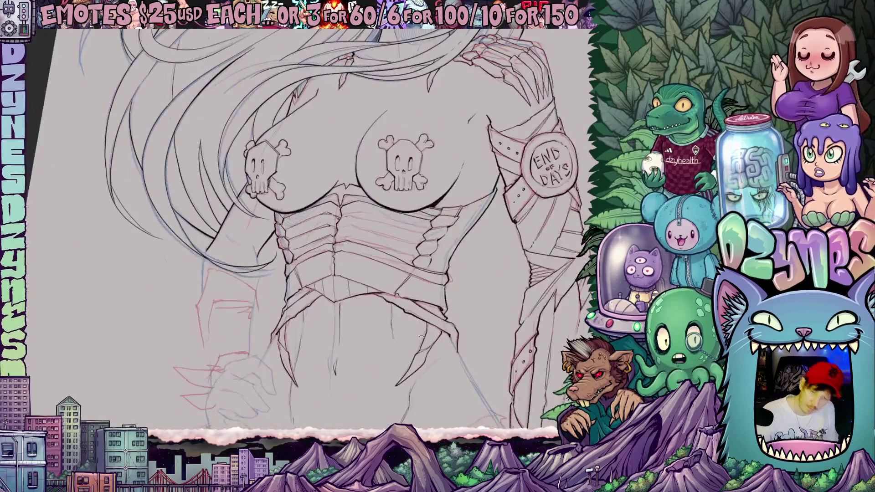
{"action": "scroll", "coordinate": [470, 219], "scroll_direction": "up", "scroll_amount": 5}
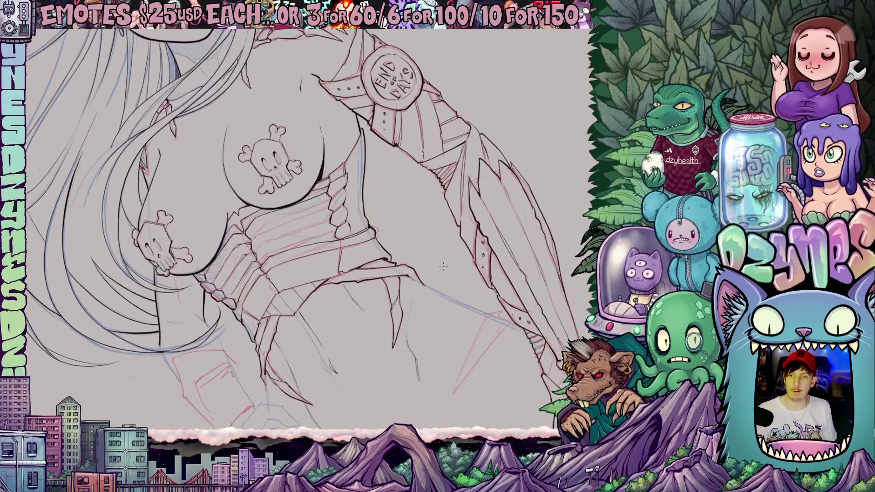
{"action": "mouse_move", "coordinate": [423, 301]}
{"action": "left_mouse_down"}
{"action": "mouse_move", "coordinate": [424, 344]}
{"action": "mouse_move", "coordinate": [463, 285]}
{"action": "mouse_move", "coordinate": [521, 271]}
{"action": "left_mouse_up"}
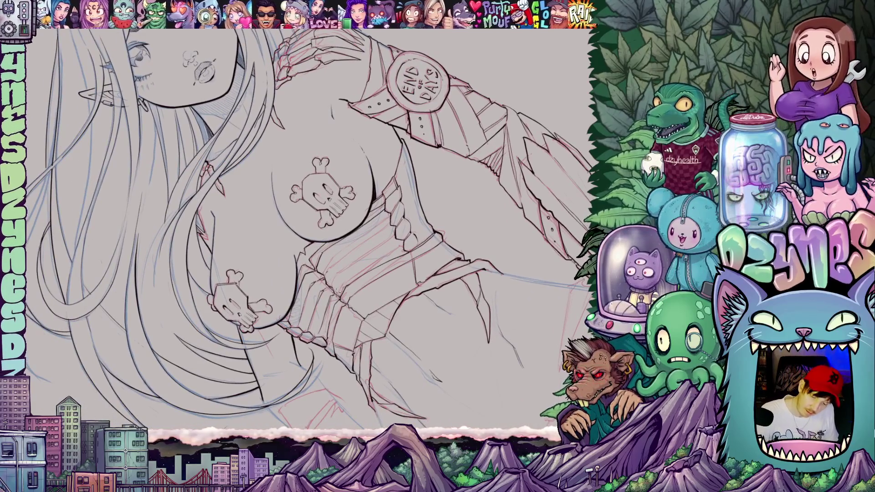
{"action": "left_click_drag", "start_coordinate": [340, 282], "coordinate": [362, 263]}
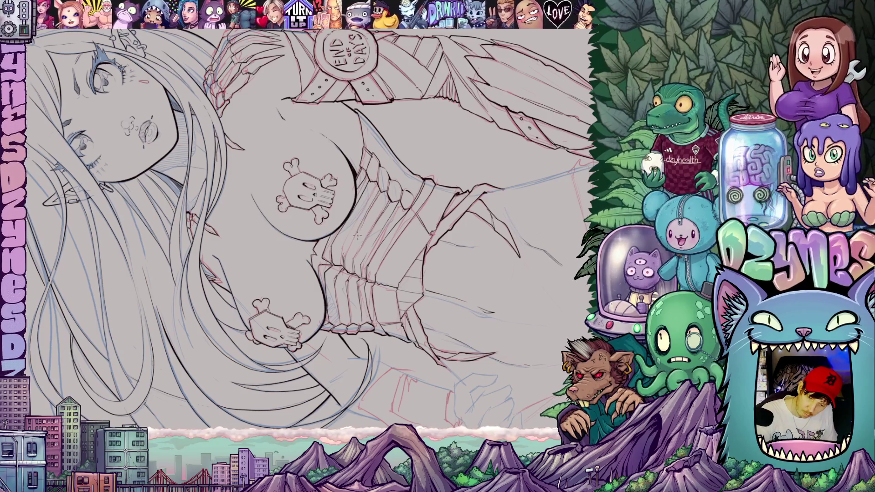
{"action": "mouse_move", "coordinate": [407, 235]}
{"action": "left_mouse_down"}
{"action": "mouse_move", "coordinate": [400, 273]}
{"action": "mouse_move", "coordinate": [399, 218]}
{"action": "mouse_move", "coordinate": [399, 342]}
{"action": "mouse_move", "coordinate": [409, 297]}
{"action": "mouse_move", "coordinate": [413, 312]}
{"action": "left_mouse_up"}
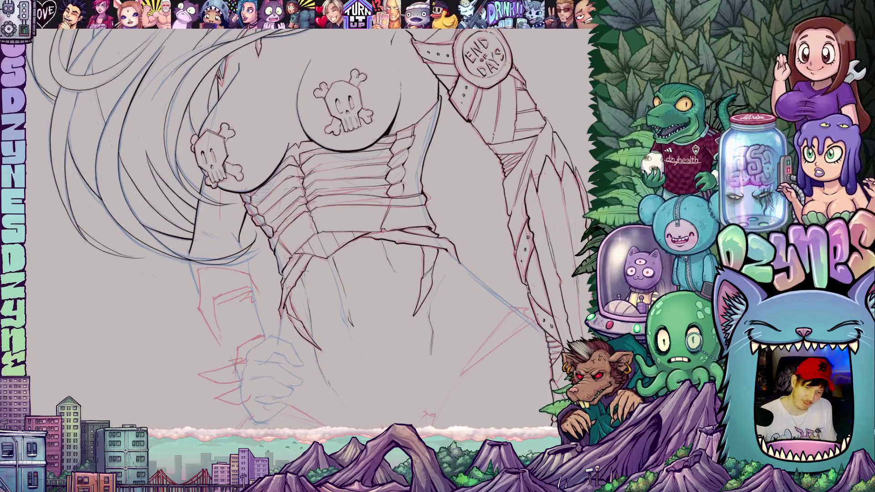
{"action": "left_click_drag", "start_coordinate": [307, 271], "coordinate": [416, 298]}
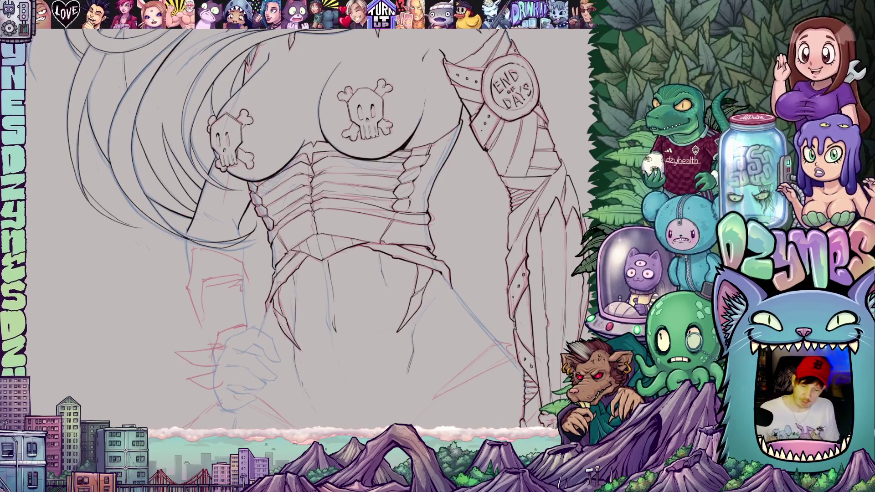
{"action": "key", "text": "ctrl+0"}
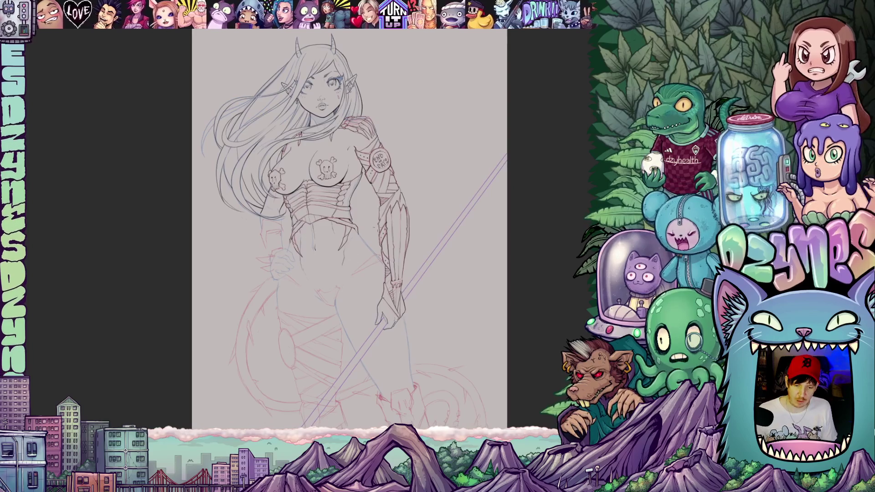
Zoom and rotate around the clawed hand, armband and lips to review them up close.
{"action": "scroll", "coordinate": [382, 317], "scroll_direction": "up", "scroll_amount": 3}
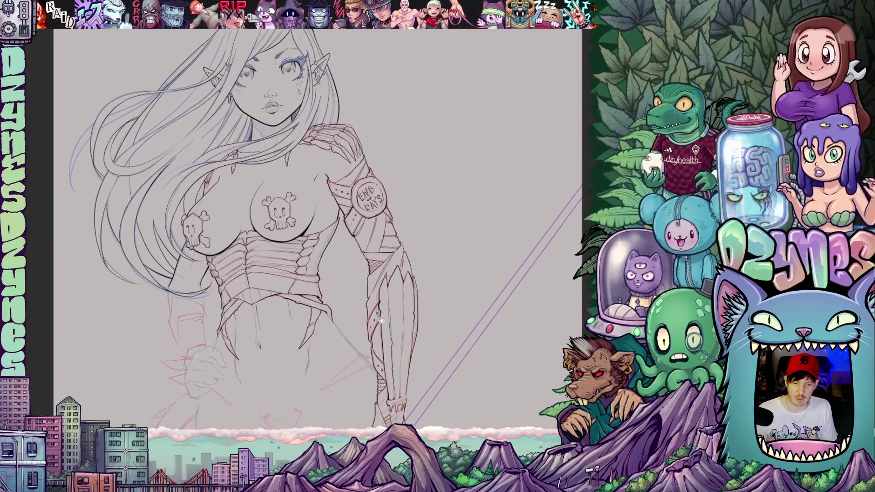
{"action": "scroll", "coordinate": [382, 316], "scroll_direction": "up", "scroll_amount": 5}
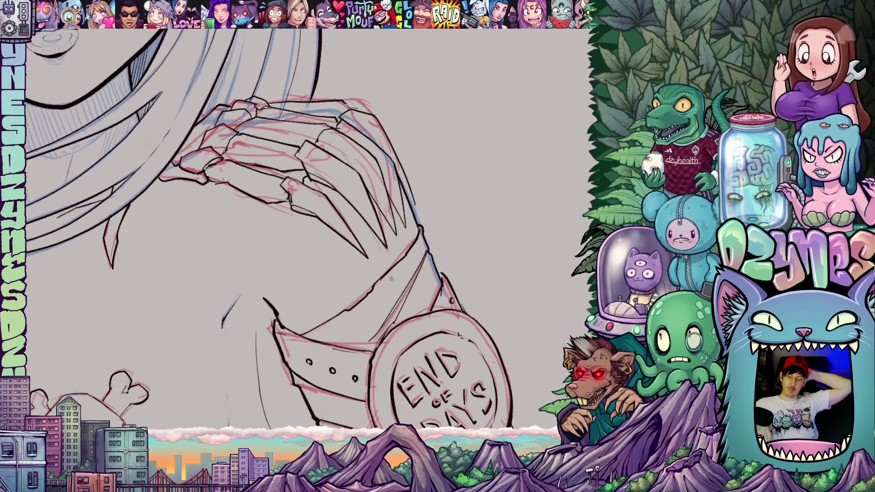
{"action": "left_click_drag", "start_coordinate": [422, 298], "coordinate": [224, 224]}
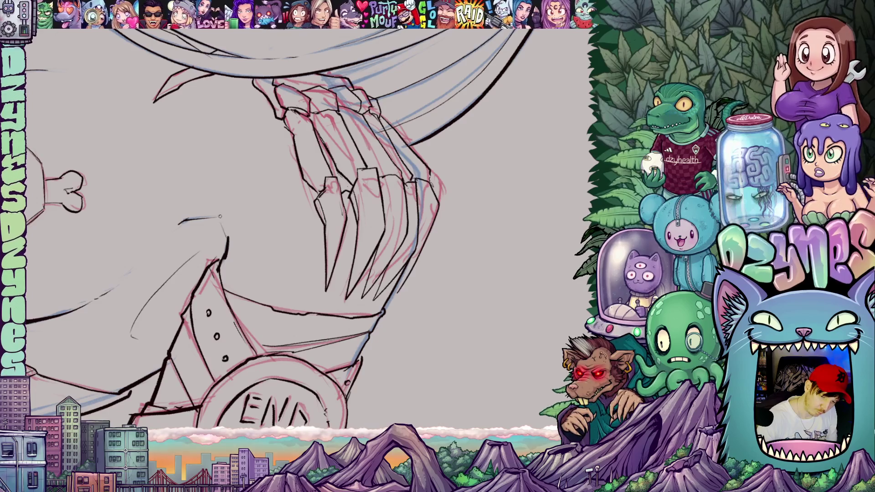
{"action": "mouse_move", "coordinate": [351, 320]}
{"action": "left_mouse_down"}
{"action": "mouse_move", "coordinate": [401, 256]}
{"action": "mouse_move", "coordinate": [424, 182]}
{"action": "left_mouse_up"}
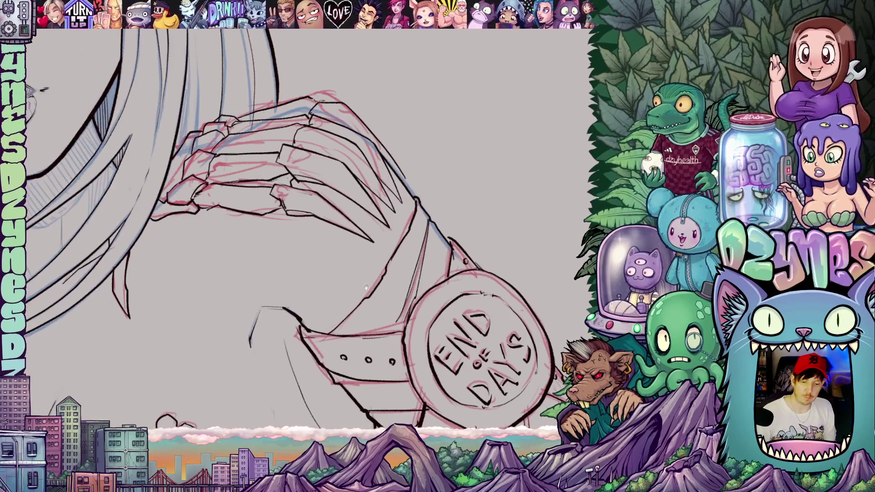
{"action": "left_click_drag", "start_coordinate": [324, 236], "coordinate": [345, 300]}
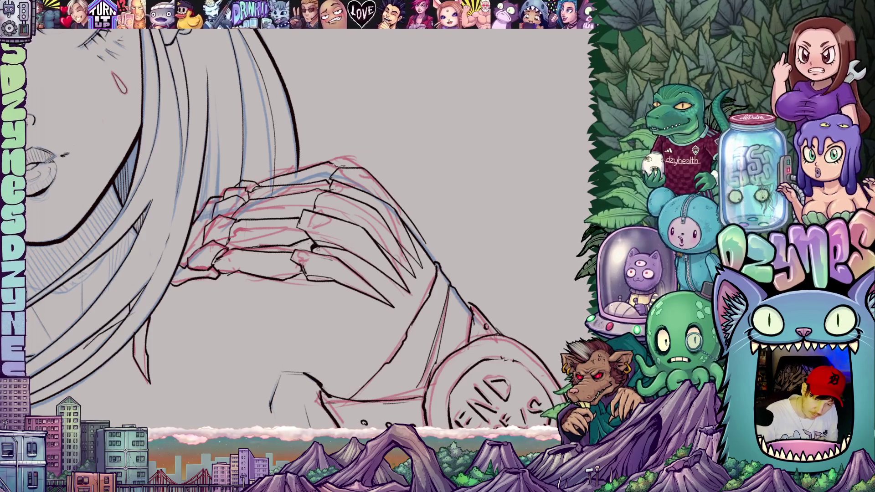
{"action": "mouse_move", "coordinate": [323, 265]}
{"action": "left_mouse_down"}
{"action": "mouse_move", "coordinate": [342, 282]}
{"action": "mouse_move", "coordinate": [371, 234]}
{"action": "mouse_move", "coordinate": [378, 188]}
{"action": "mouse_move", "coordinate": [363, 214]}
{"action": "left_mouse_up"}
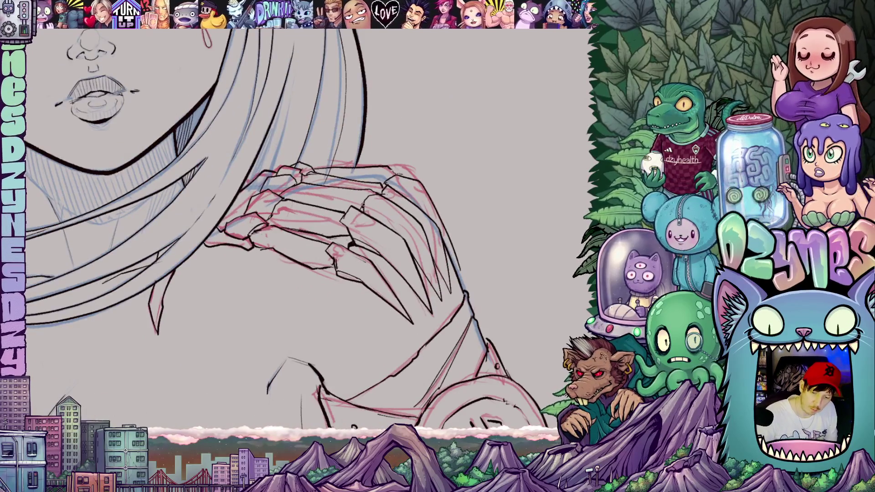
{"action": "left_click_drag", "start_coordinate": [415, 261], "coordinate": [396, 290]}
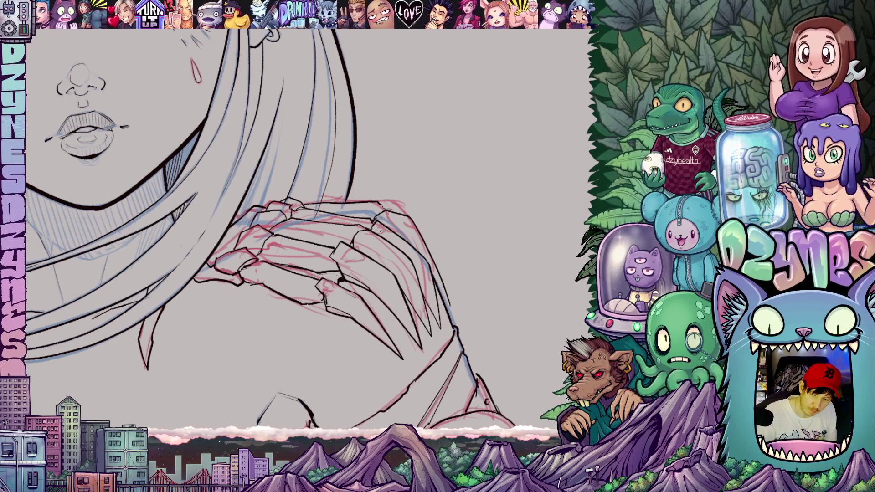
Frame the belt, END badge and head, then add a small stroke near the chest.
{"action": "left_click_drag", "start_coordinate": [398, 309], "coordinate": [430, 225]}
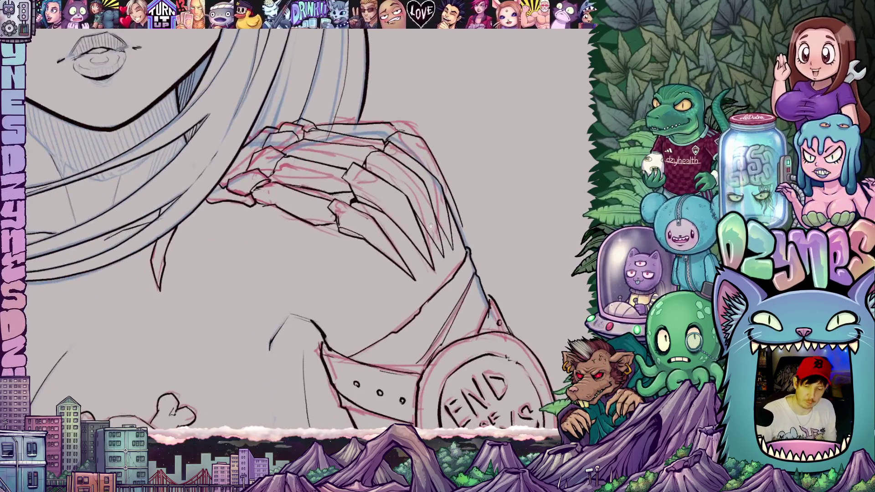
{"action": "scroll", "coordinate": [430, 225], "scroll_direction": "down", "scroll_amount": 6}
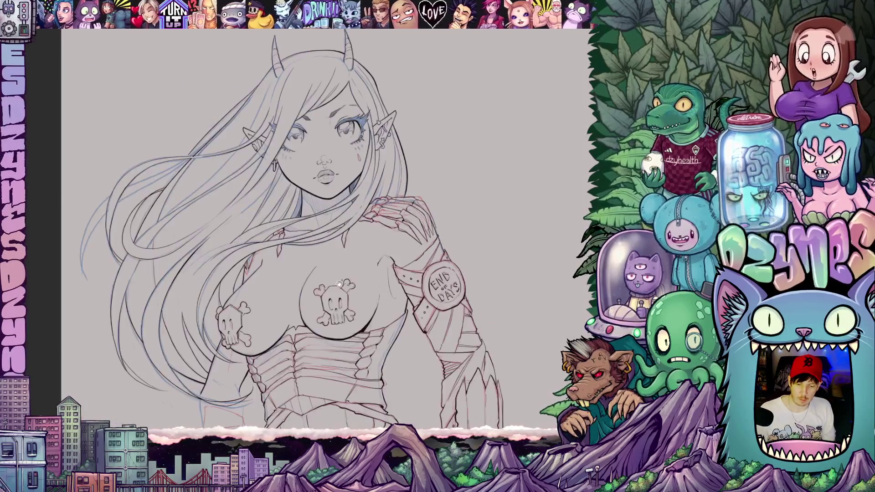
{"action": "left_click_drag", "start_coordinate": [410, 239], "coordinate": [413, 259]}
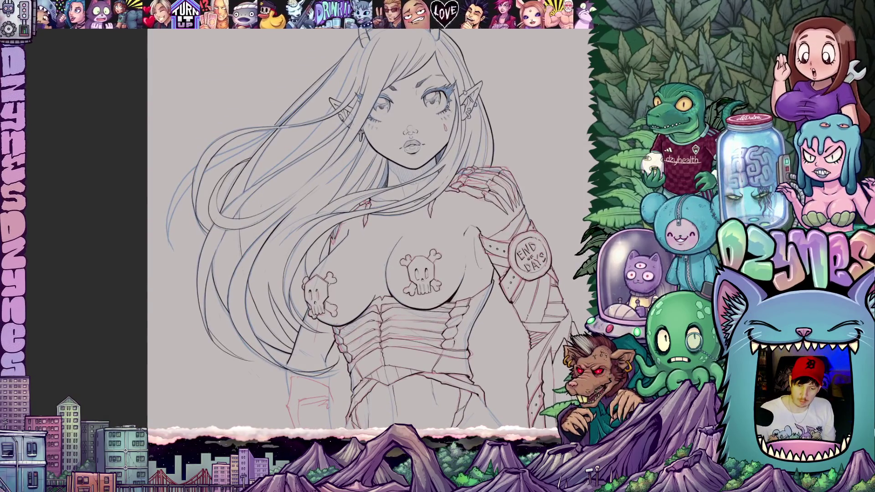
{"action": "scroll", "coordinate": [327, 261], "scroll_direction": "up", "scroll_amount": 5}
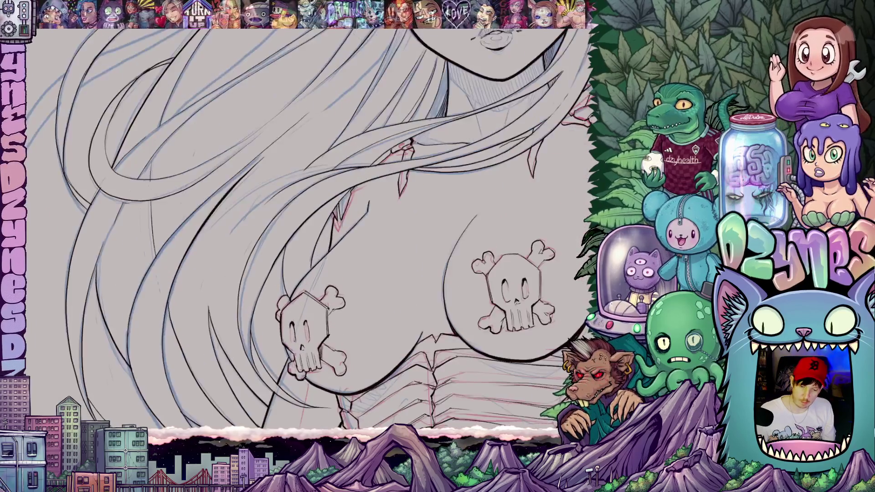
{"action": "left_click_drag", "start_coordinate": [333, 215], "coordinate": [329, 223]}
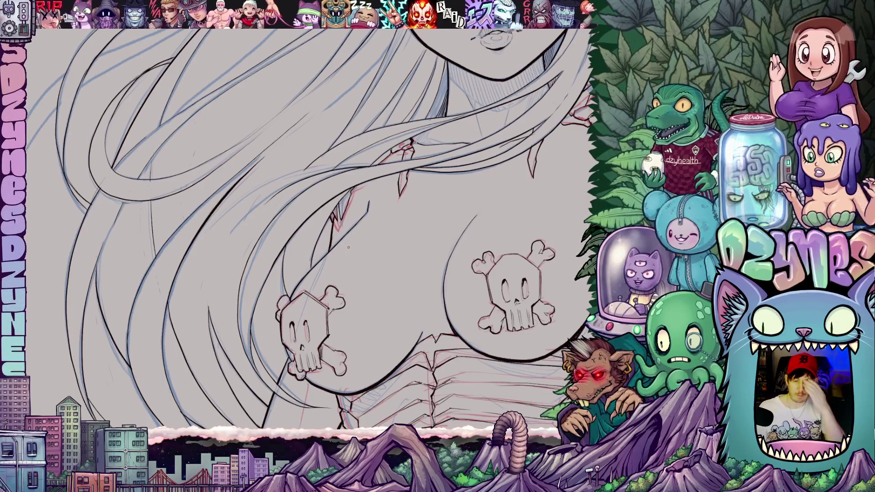
Zoom onto the torso and armored arm and ink a line down the forearm.
{"action": "scroll", "coordinate": [330, 276], "scroll_direction": "down", "scroll_amount": 8}
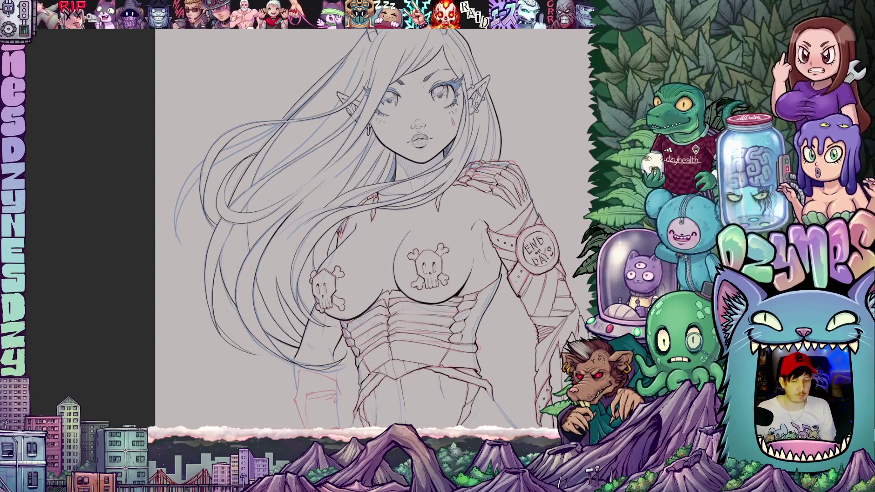
{"action": "scroll", "coordinate": [370, 183], "scroll_direction": "down", "scroll_amount": 3}
{"action": "left_click_drag", "start_coordinate": [370, 183], "coordinate": [363, 125]}
{"action": "scroll", "coordinate": [391, 274], "scroll_direction": "up", "scroll_amount": 3}
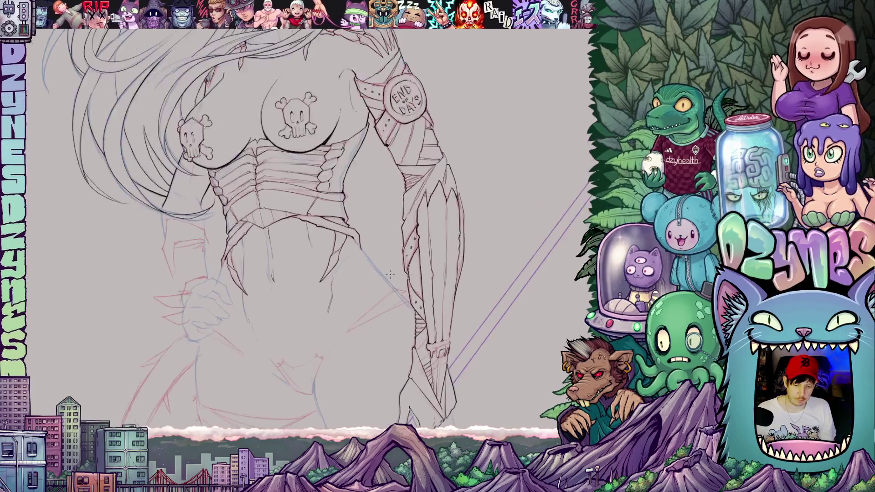
{"action": "scroll", "coordinate": [391, 274], "scroll_direction": "up", "scroll_amount": 3}
{"action": "scroll", "coordinate": [463, 340], "scroll_direction": "up", "scroll_amount": 2}
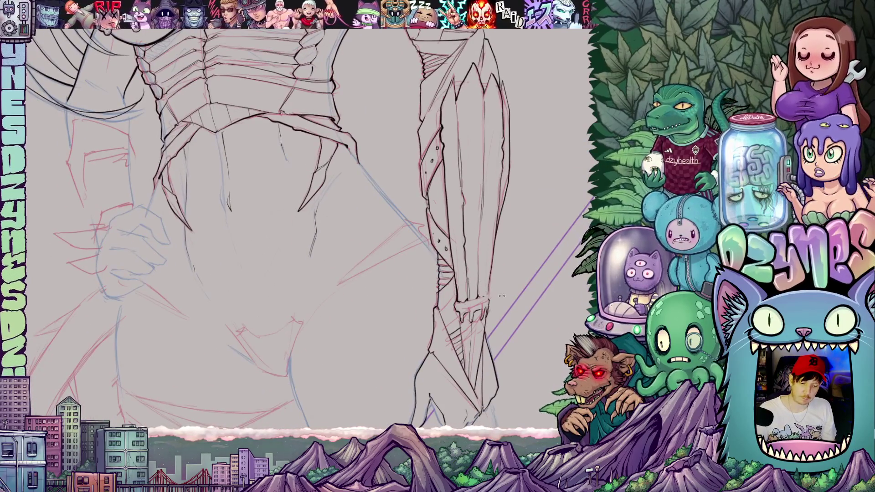
{"action": "scroll", "coordinate": [501, 297], "scroll_direction": "down", "scroll_amount": 2}
{"action": "scroll", "coordinate": [501, 249], "scroll_direction": "down", "scroll_amount": 1}
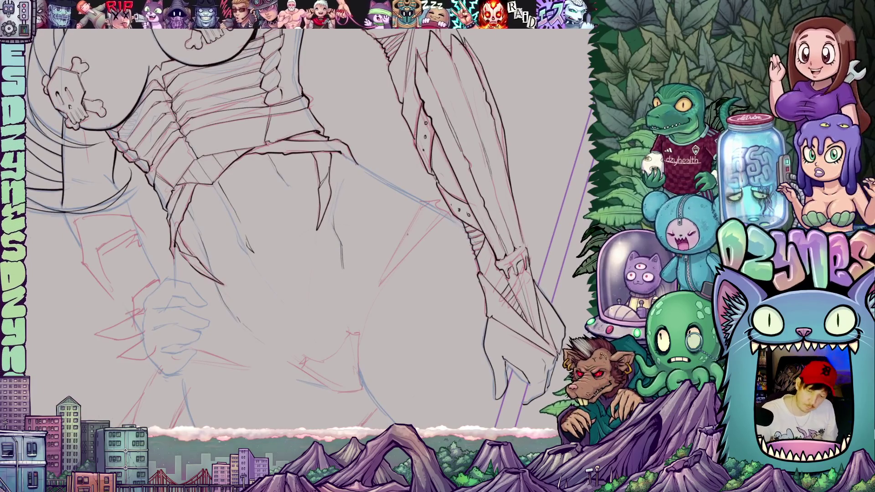
{"action": "left_click_drag", "start_coordinate": [405, 234], "coordinate": [375, 297]}
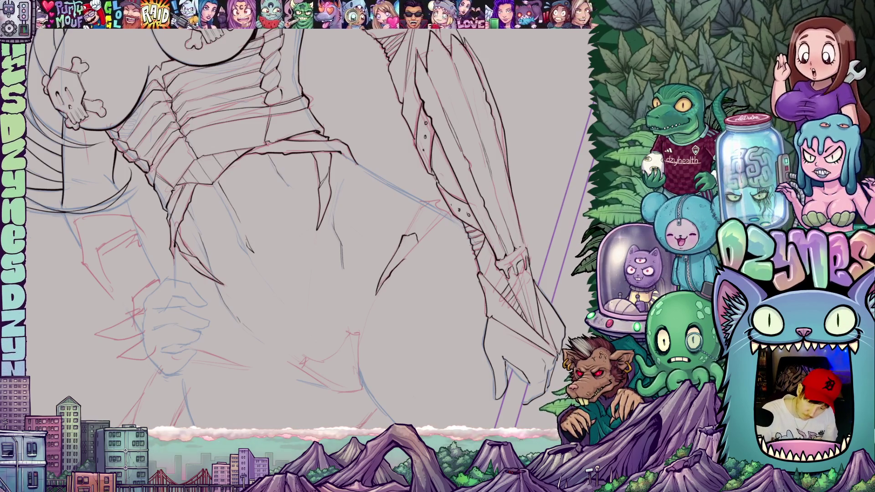
Extend the ink line along the armored forearm's edge.
{"action": "scroll", "coordinate": [415, 301], "scroll_direction": "up", "scroll_amount": 2}
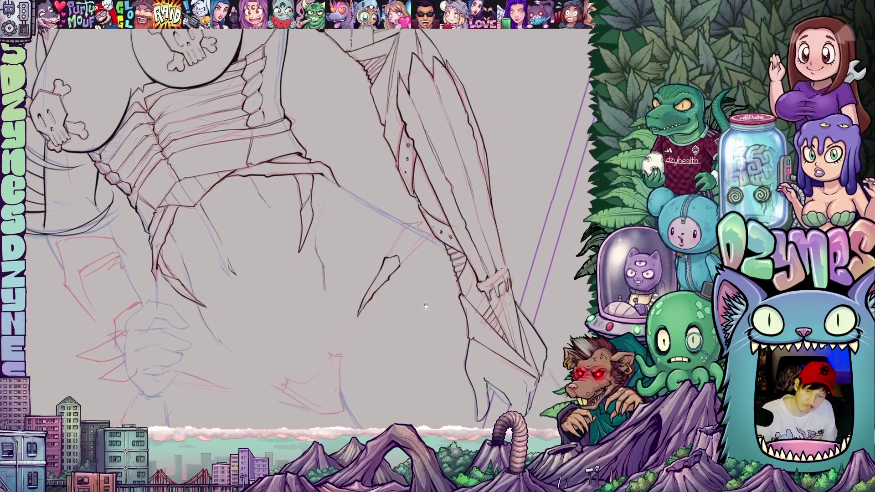
{"action": "scroll", "coordinate": [416, 301], "scroll_direction": "up", "scroll_amount": 2}
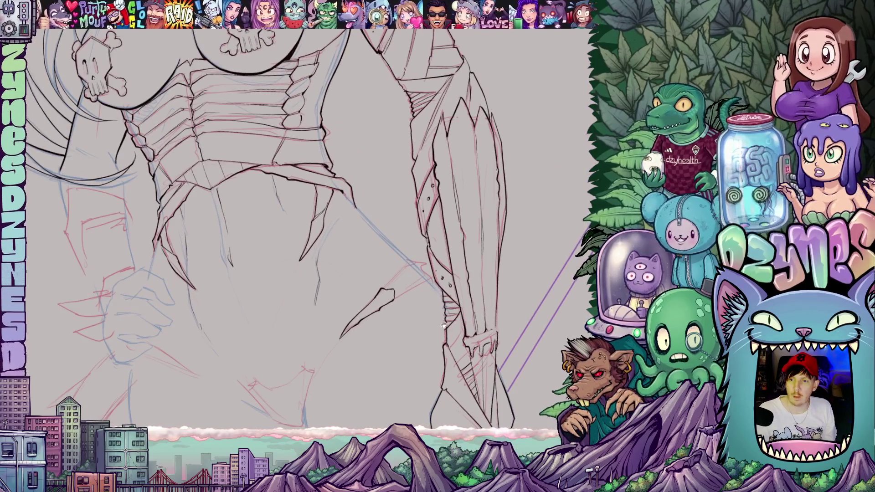
{"action": "scroll", "coordinate": [443, 290], "scroll_direction": "up", "scroll_amount": 2}
{"action": "scroll", "coordinate": [443, 291], "scroll_direction": "up", "scroll_amount": 2}
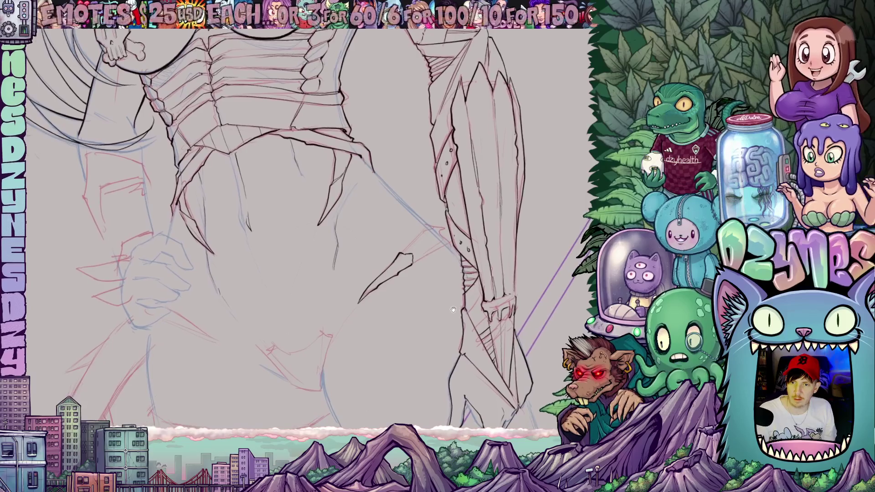
{"action": "scroll", "coordinate": [451, 327], "scroll_direction": "up", "scroll_amount": 3}
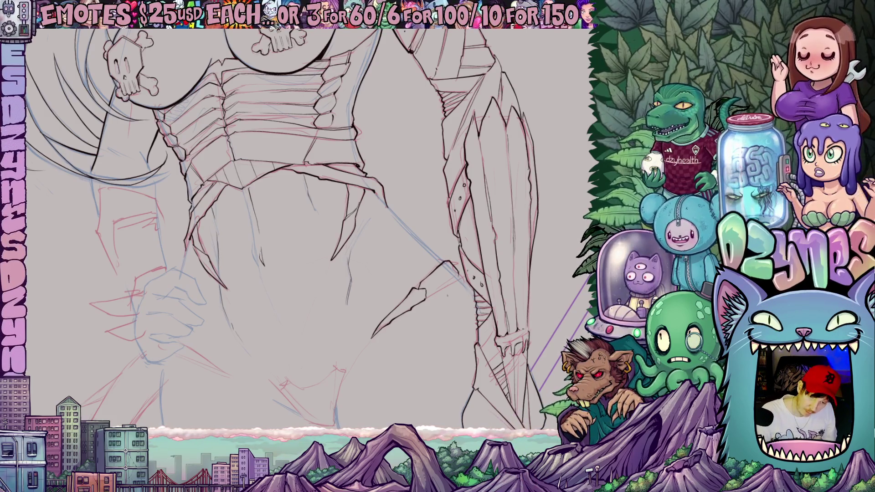
{"action": "scroll", "coordinate": [300, 228], "scroll_direction": "right", "scroll_amount": 2}
{"action": "left_click_drag", "start_coordinate": [411, 294], "coordinate": [439, 272]}
Frame the hip beside the END of DAYS armband and ink the outline down the leg.
{"action": "mouse_move", "coordinate": [354, 384]}
{"action": "left_mouse_down"}
{"action": "mouse_move", "coordinate": [445, 343]}
{"action": "mouse_move", "coordinate": [413, 301]}
{"action": "left_mouse_up"}
{"action": "mouse_move", "coordinate": [292, 299]}
{"action": "left_mouse_down"}
{"action": "mouse_move", "coordinate": [247, 272]}
{"action": "mouse_move", "coordinate": [384, 309]}
{"action": "mouse_move", "coordinate": [421, 368]}
{"action": "left_mouse_up"}
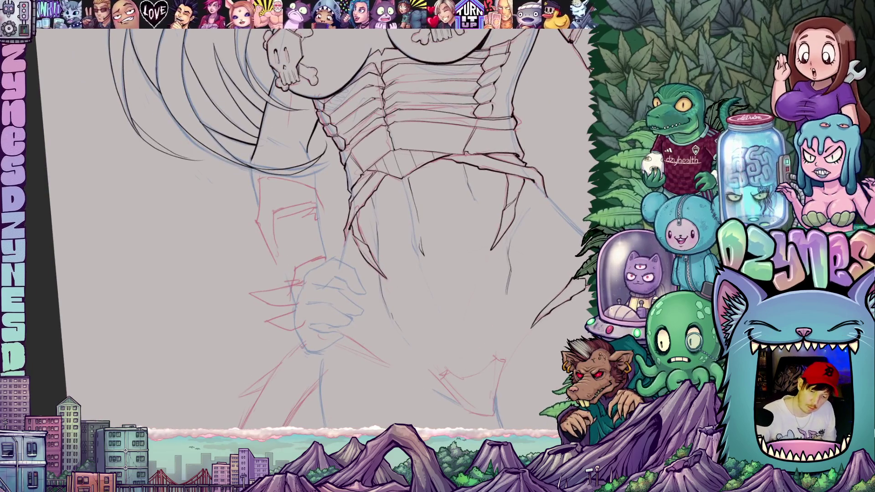
{"action": "left_click_drag", "start_coordinate": [512, 323], "coordinate": [393, 337]}
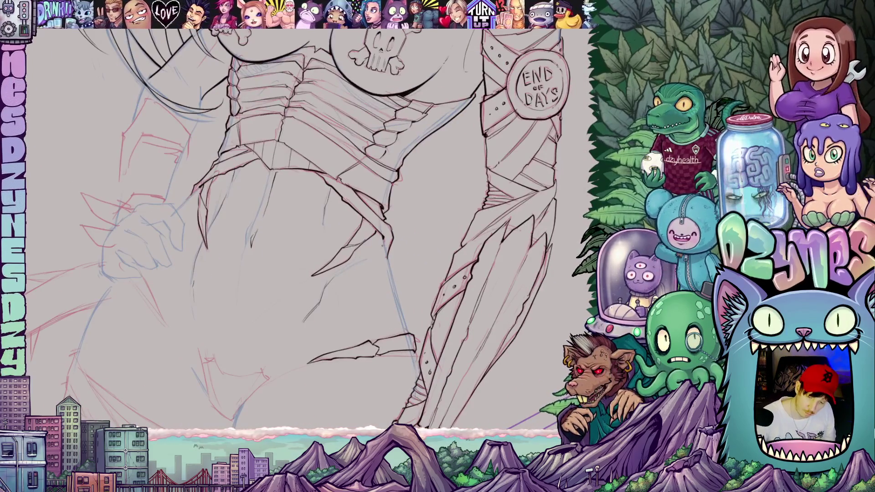
{"action": "mouse_move", "coordinate": [382, 238]}
{"action": "left_mouse_down"}
{"action": "mouse_move", "coordinate": [407, 329]}
{"action": "mouse_move", "coordinate": [389, 246]}
{"action": "mouse_move", "coordinate": [401, 295]}
{"action": "left_mouse_up"}
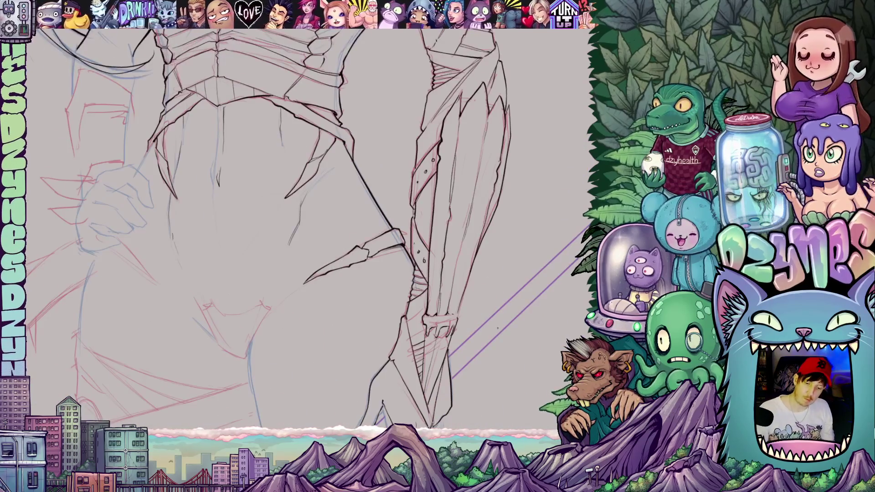
Ink a line down the lower torso and a short detail line on it.
{"action": "scroll", "coordinate": [300, 322], "scroll_direction": "down", "scroll_amount": 5}
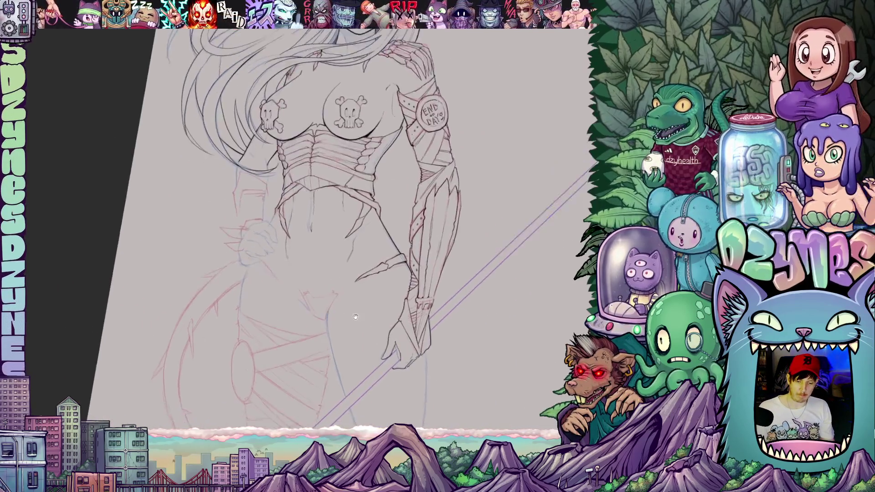
{"action": "scroll", "coordinate": [351, 348], "scroll_direction": "up", "scroll_amount": 5}
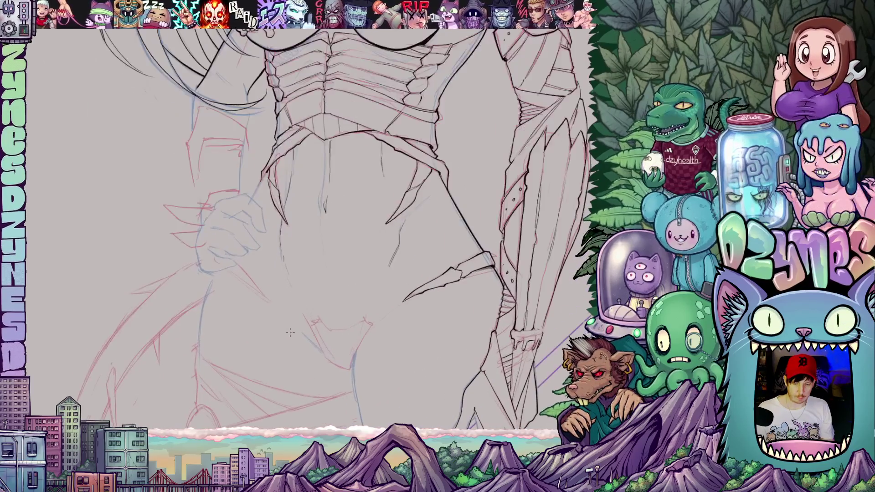
{"action": "left_click_drag", "start_coordinate": [289, 332], "coordinate": [325, 300]}
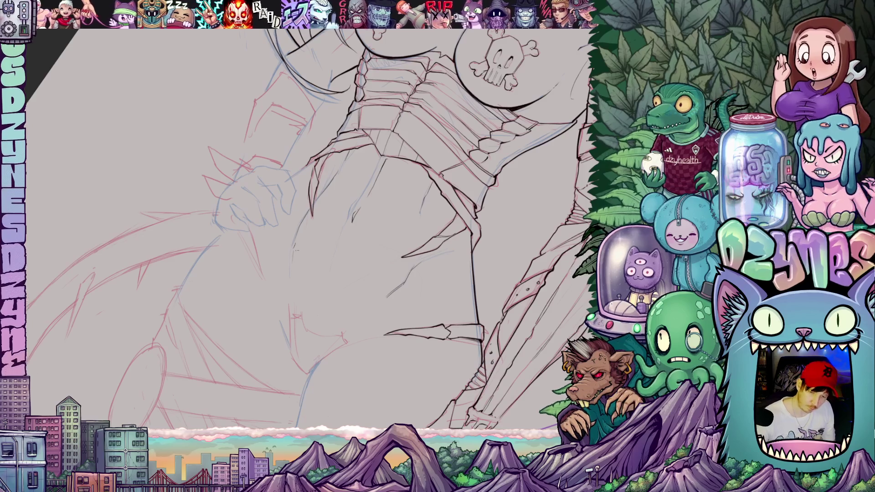
{"action": "mouse_move", "coordinate": [240, 231]}
{"action": "left_mouse_down"}
{"action": "mouse_move", "coordinate": [265, 278]}
{"action": "mouse_move", "coordinate": [250, 228]}
{"action": "left_mouse_up"}
{"action": "mouse_move", "coordinate": [474, 283]}
{"action": "left_mouse_down"}
{"action": "mouse_move", "coordinate": [445, 299]}
{"action": "mouse_move", "coordinate": [421, 295]}
{"action": "left_mouse_up"}
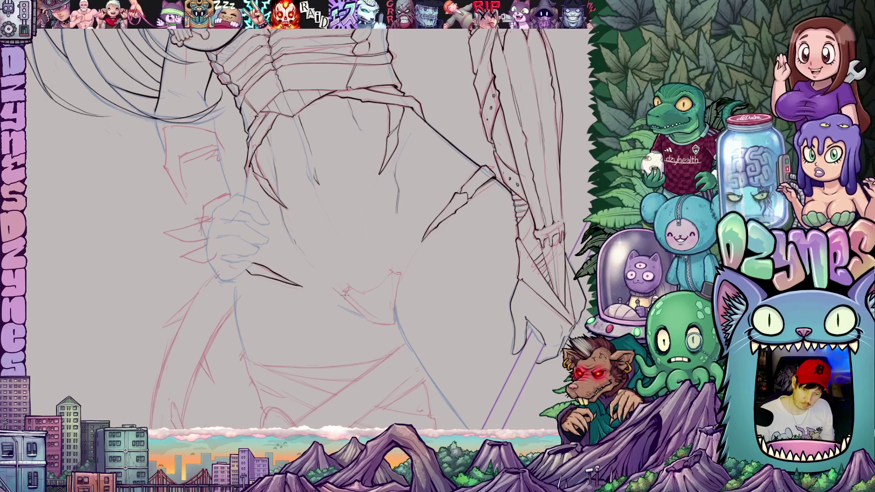
{"action": "mouse_move", "coordinate": [346, 292]}
{"action": "left_mouse_down"}
{"action": "mouse_move", "coordinate": [396, 271]}
{"action": "mouse_move", "coordinate": [394, 306]}
{"action": "left_mouse_up"}
Darken the body's side contour and ink the curve down to the hip with short strokes.
{"action": "mouse_move", "coordinate": [403, 273]}
{"action": "left_mouse_down"}
{"action": "mouse_move", "coordinate": [395, 320]}
{"action": "mouse_move", "coordinate": [361, 349]}
{"action": "left_mouse_up"}
{"action": "mouse_move", "coordinate": [283, 268]}
{"action": "left_mouse_down"}
{"action": "mouse_move", "coordinate": [294, 307]}
{"action": "mouse_move", "coordinate": [311, 321]}
{"action": "mouse_move", "coordinate": [317, 308]}
{"action": "left_mouse_up"}
{"action": "mouse_move", "coordinate": [273, 271]}
{"action": "left_mouse_down"}
{"action": "mouse_move", "coordinate": [286, 297]}
{"action": "mouse_move", "coordinate": [377, 253]}
{"action": "left_mouse_up"}
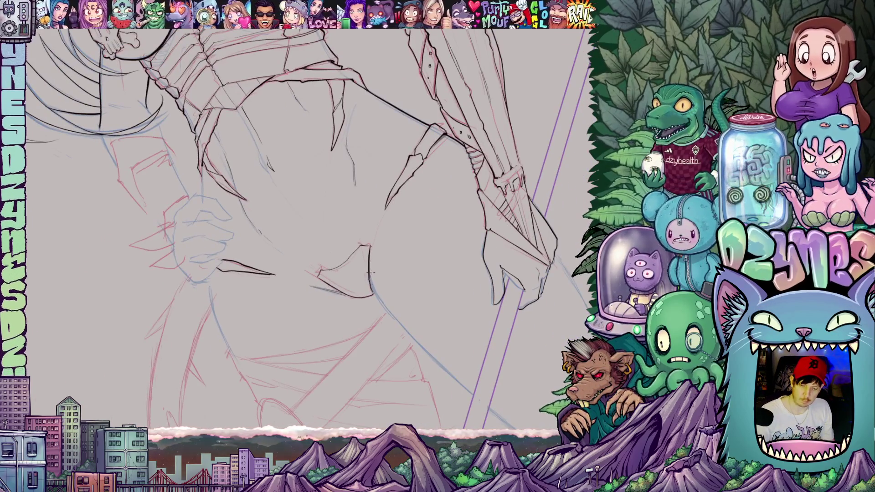
{"action": "left_click_drag", "start_coordinate": [470, 256], "coordinate": [300, 269]}
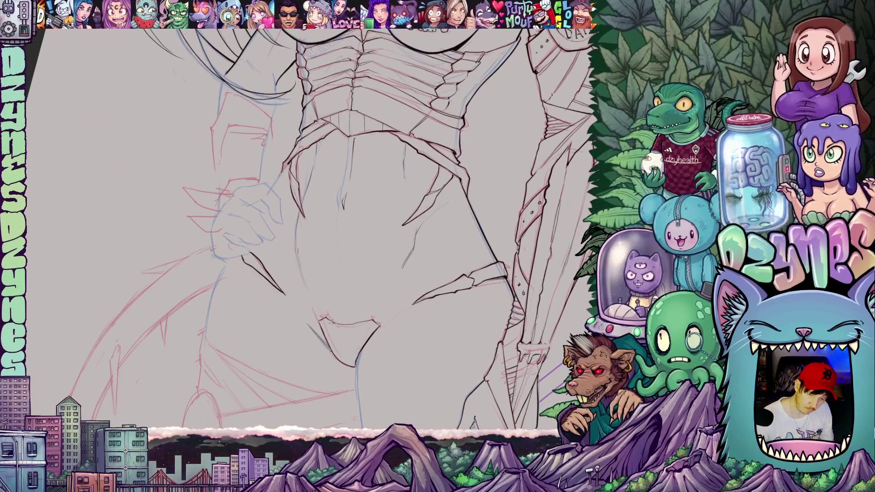
{"action": "left_click_drag", "start_coordinate": [409, 322], "coordinate": [420, 382]}
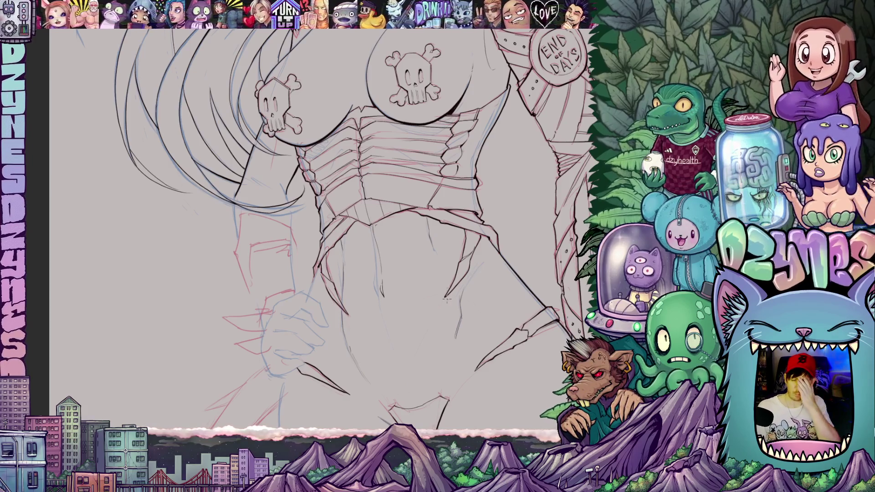
{"action": "scroll", "coordinate": [446, 299], "scroll_direction": "down", "scroll_amount": 5}
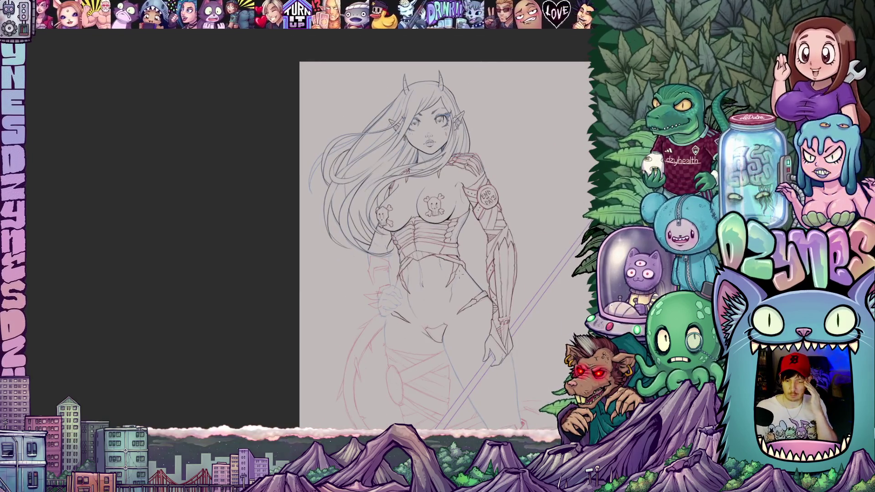
{"action": "mouse_move", "coordinate": [470, 306]}
{"action": "left_mouse_down"}
{"action": "mouse_move", "coordinate": [395, 265]}
{"action": "mouse_move", "coordinate": [418, 279]}
{"action": "mouse_move", "coordinate": [401, 272]}
{"action": "mouse_move", "coordinate": [369, 222]}
{"action": "mouse_move", "coordinate": [418, 262]}
{"action": "left_mouse_up"}
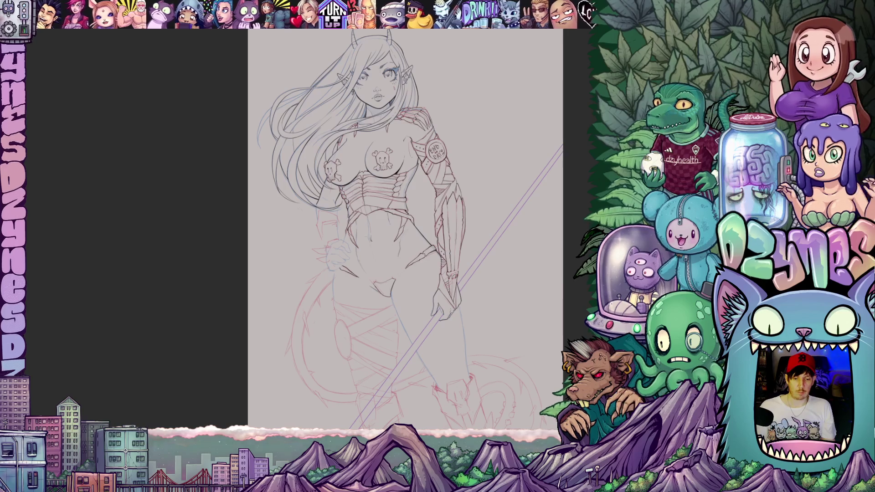
{"action": "scroll", "coordinate": [277, 319], "scroll_direction": "up", "scroll_amount": 5}
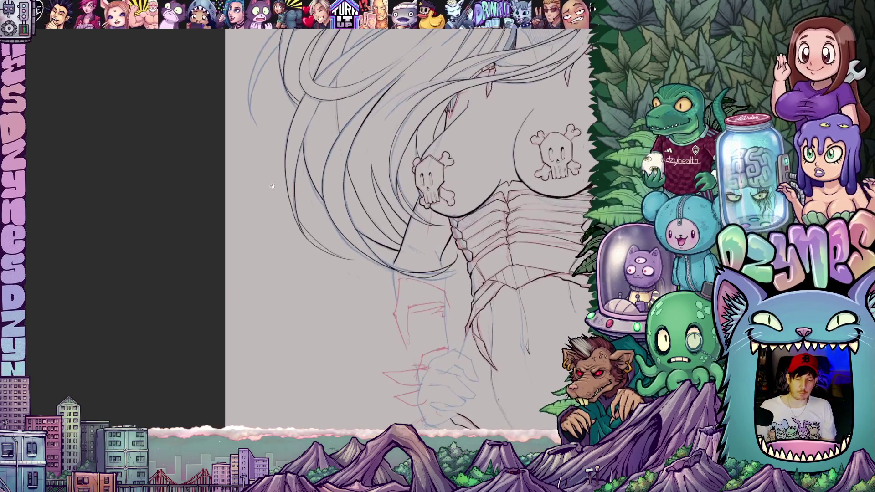
{"action": "left_click_drag", "start_coordinate": [438, 337], "coordinate": [418, 208]}
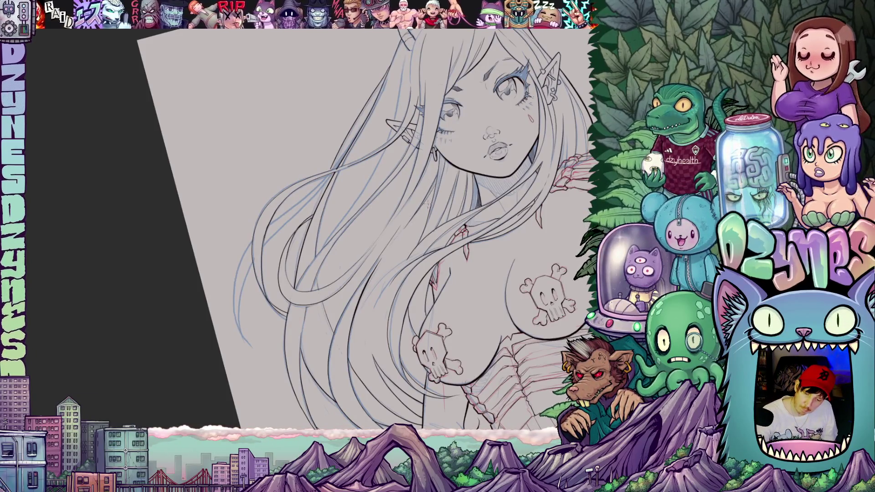
{"action": "mouse_move", "coordinate": [435, 191]}
{"action": "left_mouse_down"}
{"action": "mouse_move", "coordinate": [481, 290]}
{"action": "mouse_move", "coordinate": [401, 263]}
{"action": "left_mouse_up"}
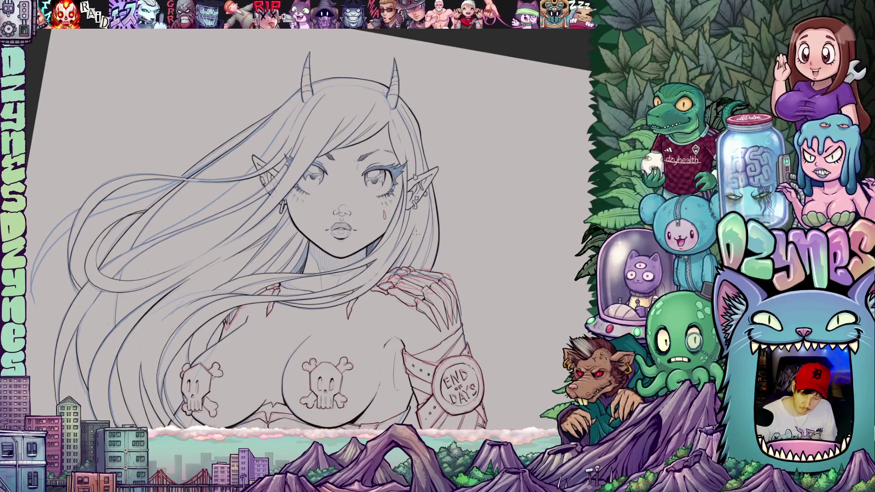
{"action": "left_click_drag", "start_coordinate": [396, 337], "coordinate": [410, 258]}
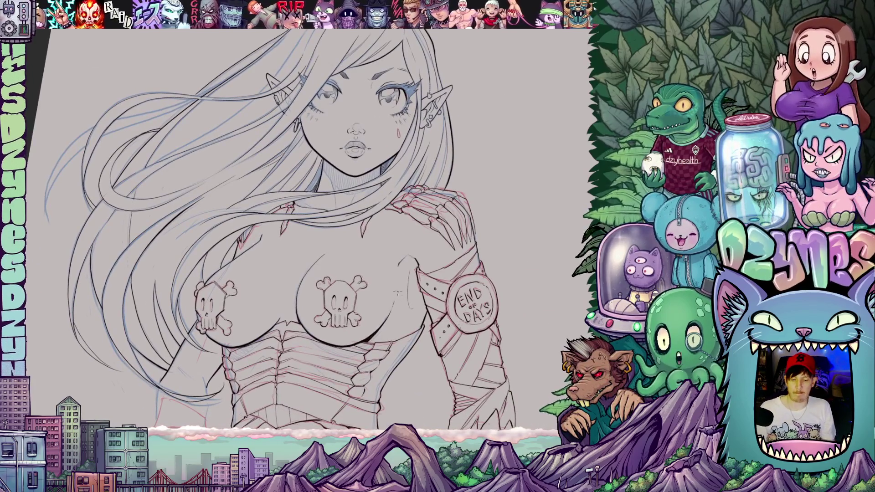
{"action": "key", "text": "ctrl+minus"}
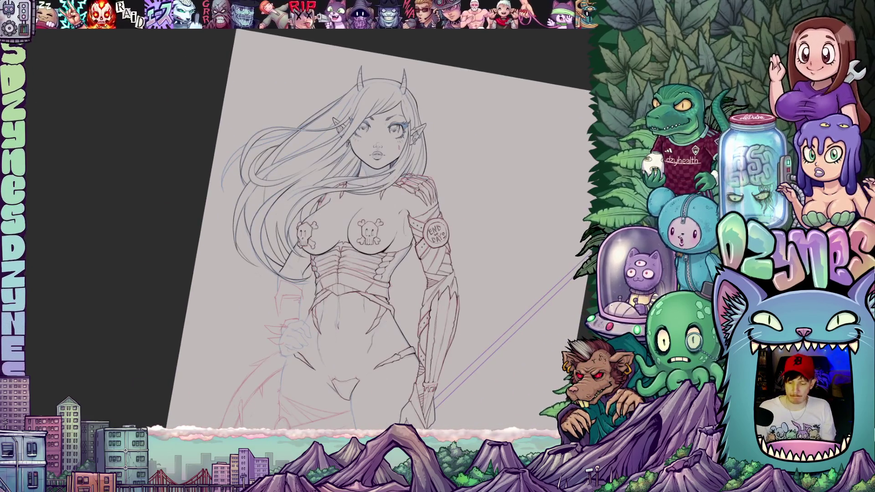
{"action": "mouse_move", "coordinate": [588, 252]}
{"action": "left_mouse_down"}
{"action": "mouse_move", "coordinate": [501, 281]}
{"action": "mouse_move", "coordinate": [517, 238]}
{"action": "left_mouse_up"}
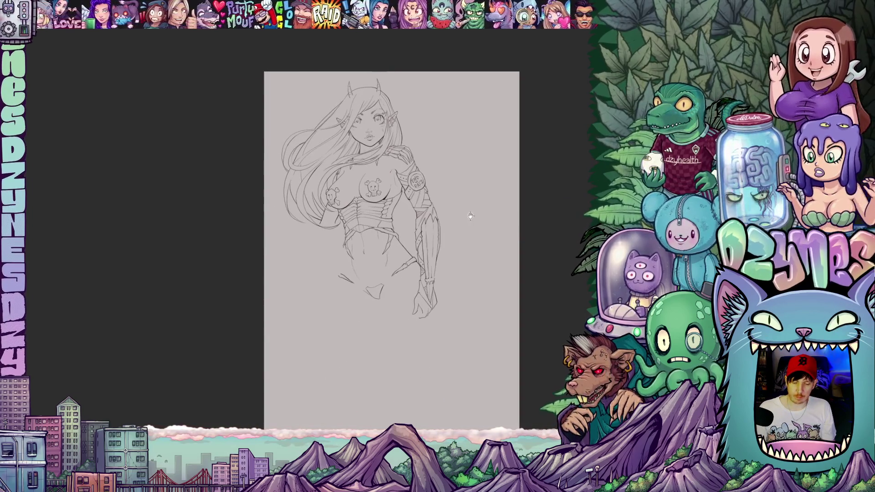
{"action": "left_click_drag", "start_coordinate": [470, 216], "coordinate": [491, 269]}
{"action": "scroll", "coordinate": [355, 177], "scroll_direction": "up", "scroll_amount": 5}
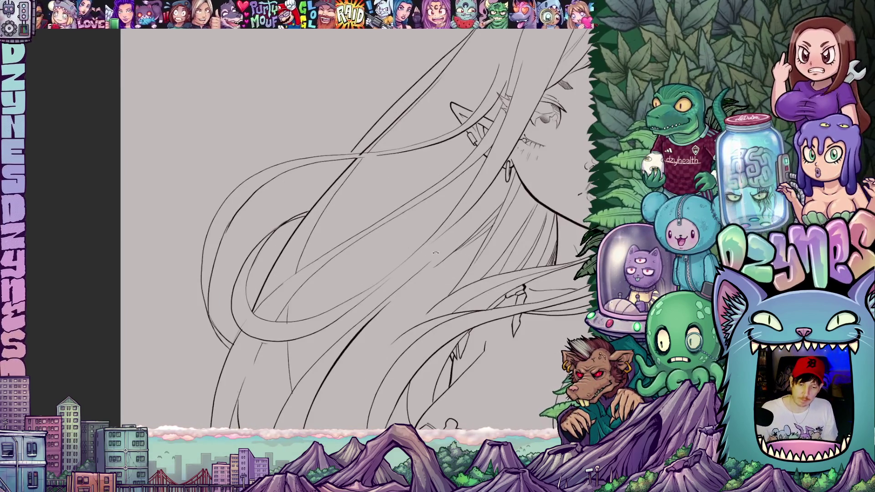
Make the blue sketch visible again and ink a long diagonal strand and the left hair curve.
{"action": "left_click_drag", "start_coordinate": [432, 253], "coordinate": [491, 225]}
{"action": "key", "text": "ctrl+period"}
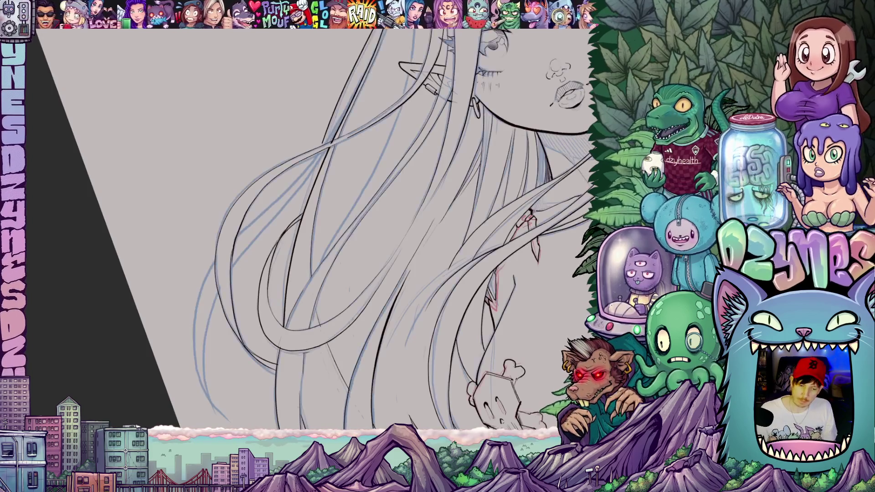
{"action": "mouse_move", "coordinate": [323, 214]}
{"action": "left_mouse_down"}
{"action": "mouse_move", "coordinate": [427, 81]}
{"action": "mouse_move", "coordinate": [425, 106]}
{"action": "left_mouse_up"}
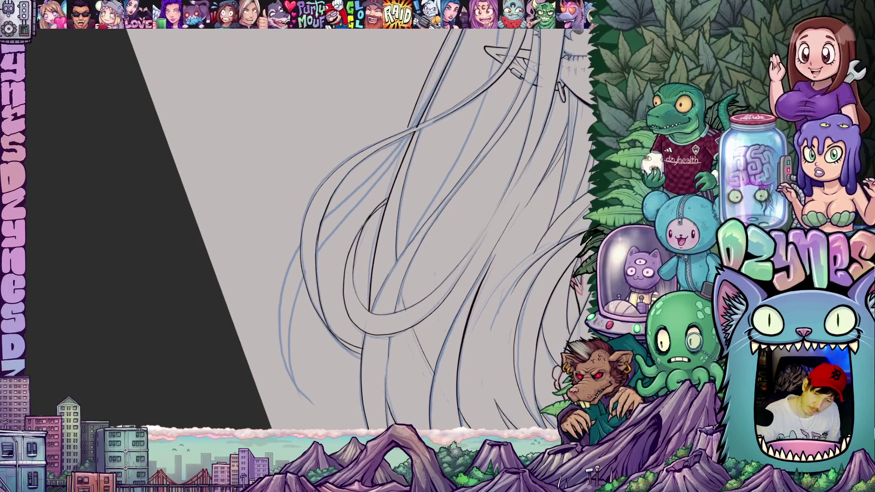
{"action": "mouse_move", "coordinate": [404, 144]}
{"action": "left_mouse_down"}
{"action": "mouse_move", "coordinate": [298, 282]}
{"action": "mouse_move", "coordinate": [287, 342]}
{"action": "mouse_move", "coordinate": [300, 392]}
{"action": "left_mouse_up"}
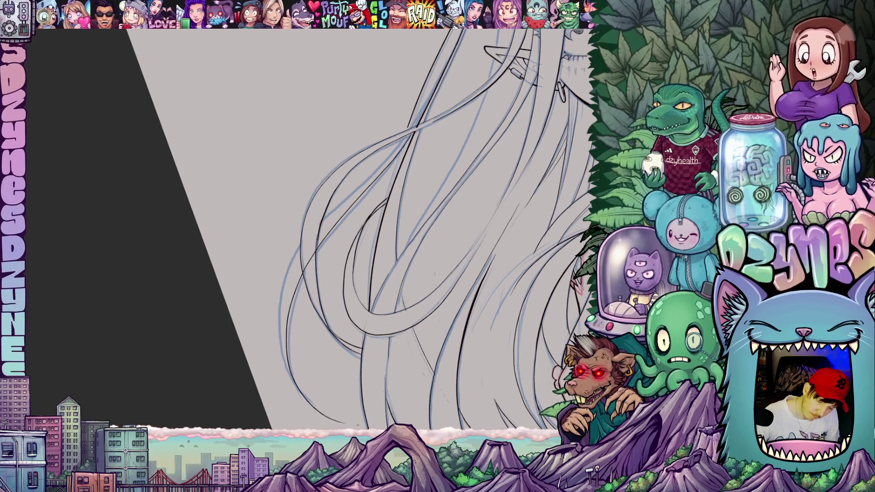
{"action": "mouse_move", "coordinate": [381, 415]}
{"action": "left_mouse_down"}
{"action": "mouse_move", "coordinate": [383, 246]}
{"action": "mouse_move", "coordinate": [350, 136]}
{"action": "left_mouse_up"}
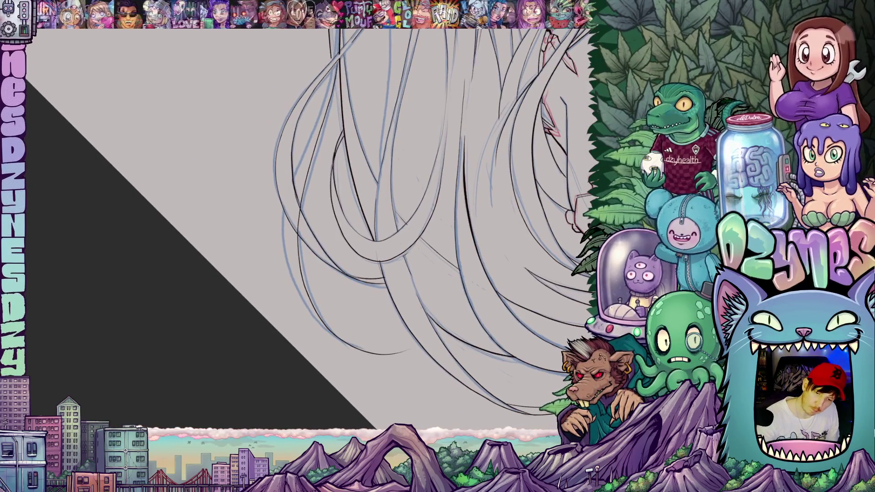
{"action": "mouse_move", "coordinate": [329, 73]}
{"action": "left_mouse_down"}
{"action": "mouse_move", "coordinate": [285, 221]}
{"action": "mouse_move", "coordinate": [289, 267]}
{"action": "mouse_move", "coordinate": [329, 330]}
{"action": "left_mouse_up"}
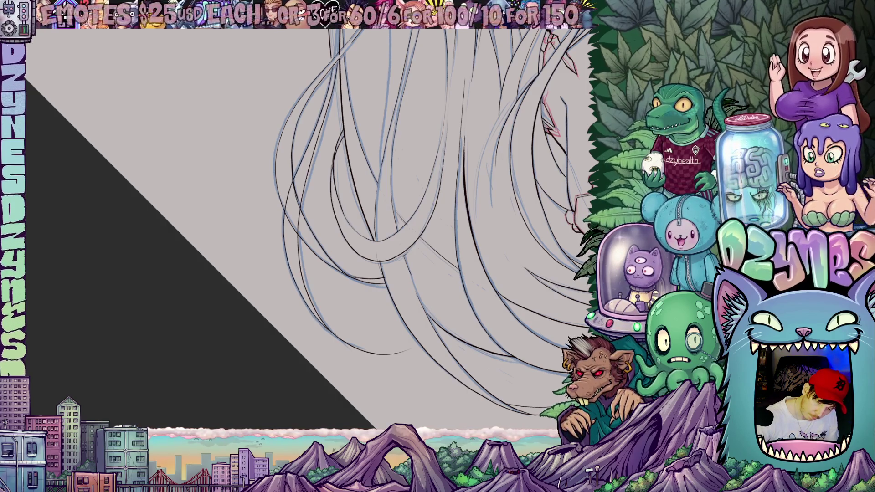
Rotate the view below the face and ink a short segment down the hair.
{"action": "mouse_move", "coordinate": [490, 281]}
{"action": "left_mouse_down"}
{"action": "mouse_move", "coordinate": [455, 310]}
{"action": "mouse_move", "coordinate": [410, 319]}
{"action": "mouse_move", "coordinate": [356, 285]}
{"action": "mouse_move", "coordinate": [281, 270]}
{"action": "mouse_move", "coordinate": [271, 252]}
{"action": "mouse_move", "coordinate": [274, 192]}
{"action": "left_mouse_up"}
{"action": "left_click_drag", "start_coordinate": [318, 255], "coordinate": [388, 313]}
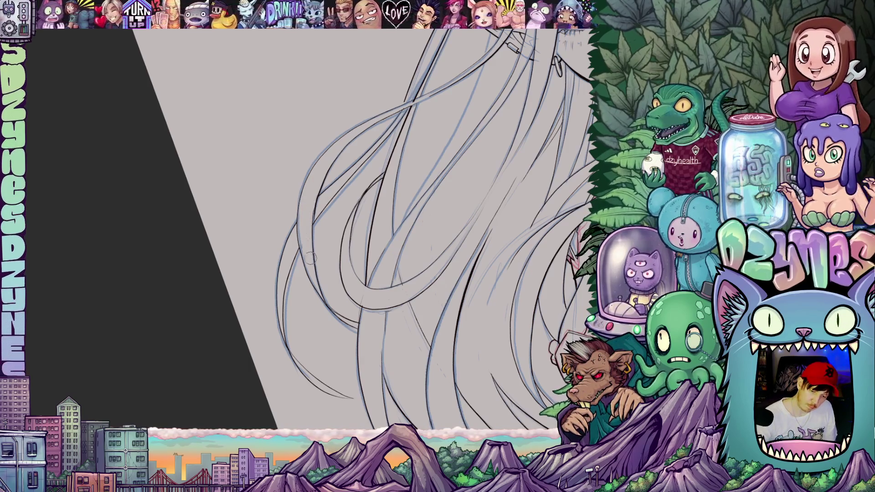
{"action": "mouse_move", "coordinate": [368, 263]}
{"action": "left_mouse_down"}
{"action": "mouse_move", "coordinate": [322, 349]}
{"action": "mouse_move", "coordinate": [388, 243]}
{"action": "mouse_move", "coordinate": [395, 273]}
{"action": "mouse_move", "coordinate": [386, 298]}
{"action": "left_mouse_up"}
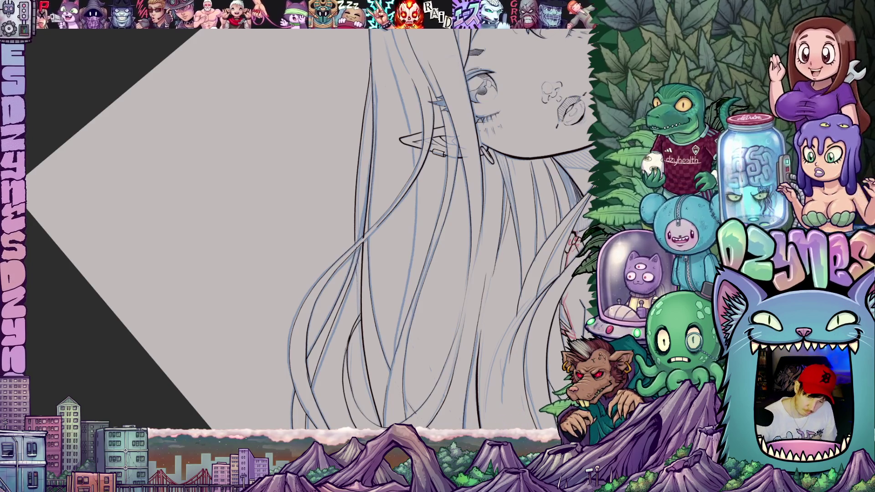
{"action": "left_click_drag", "start_coordinate": [356, 269], "coordinate": [361, 309]}
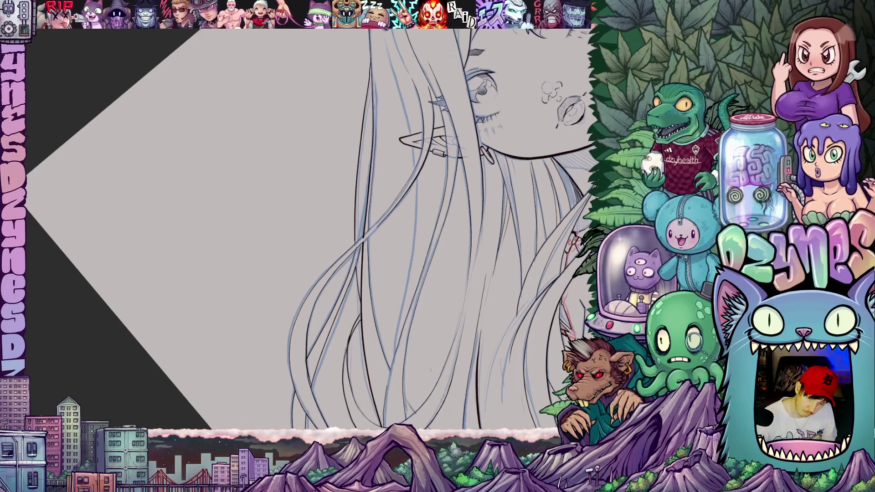
{"action": "left_click_drag", "start_coordinate": [506, 304], "coordinate": [504, 234]}
{"action": "scroll", "coordinate": [326, 232], "scroll_direction": "down", "scroll_amount": 5}
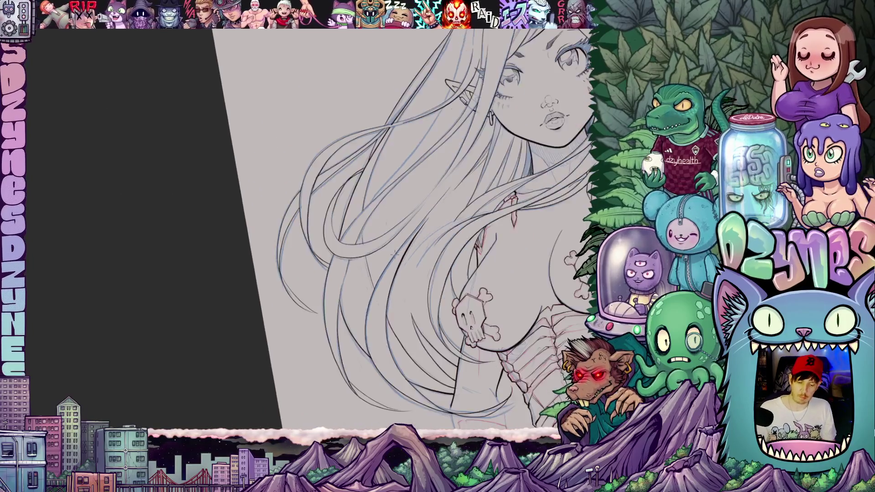
{"action": "scroll", "coordinate": [325, 233], "scroll_direction": "up", "scroll_amount": 2}
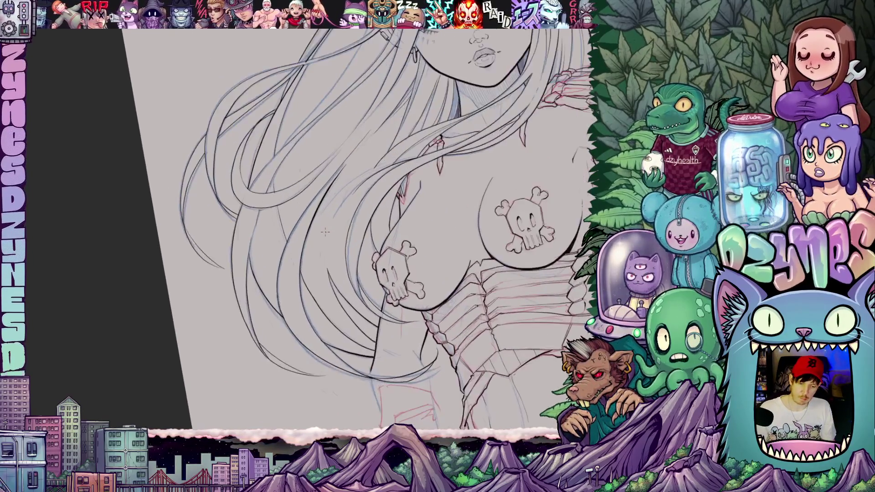